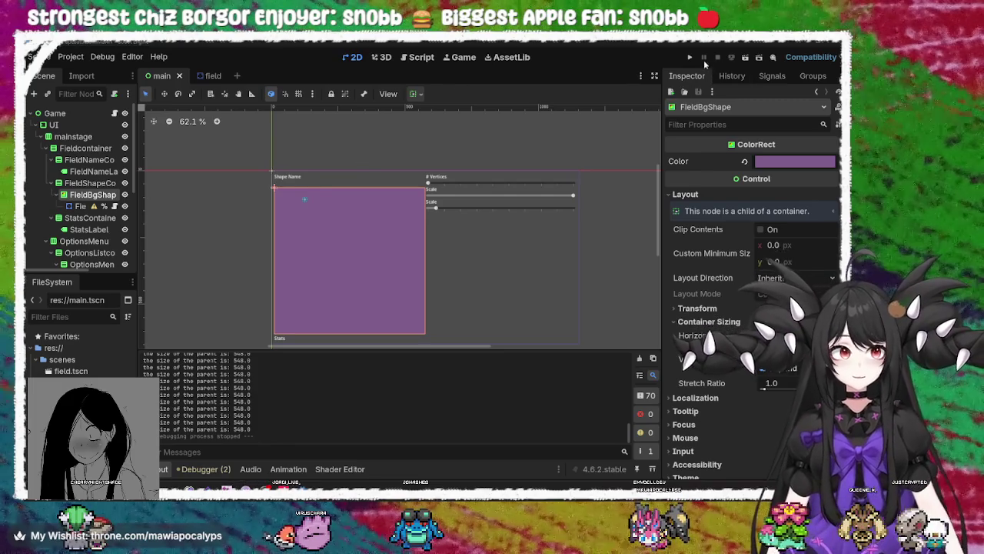
Run the project, raise the vertex slider to draw a pentagon, then tweak its scale
click(690, 58)
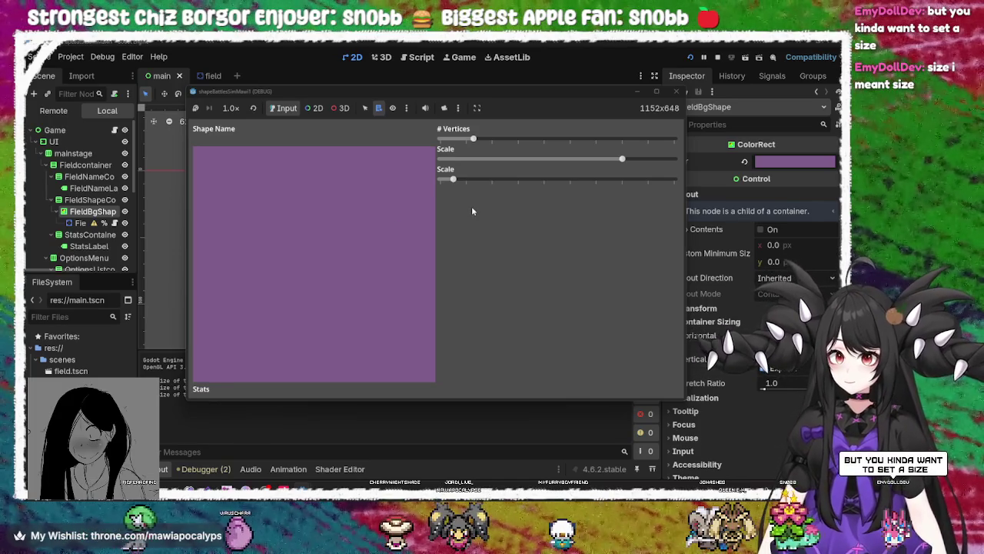
drag(473, 138, 507, 139)
mouse_move(622, 159)
mouse_down()
mouse_move(570, 159)
mouse_move(721, 161)
mouse_move(402, 174)
mouse_move(720, 178)
mouse_move(411, 178)
mouse_move(688, 174)
mouse_move(515, 208)
mouse_move(679, 165)
mouse_up()
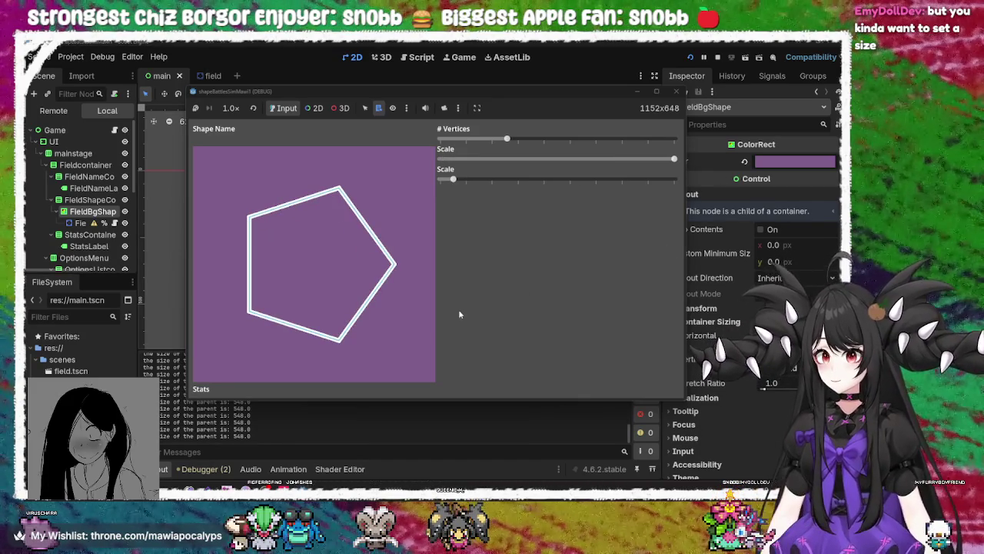
mouse_move(675, 158)
mouse_down()
mouse_move(425, 173)
mouse_move(680, 157)
mouse_up()
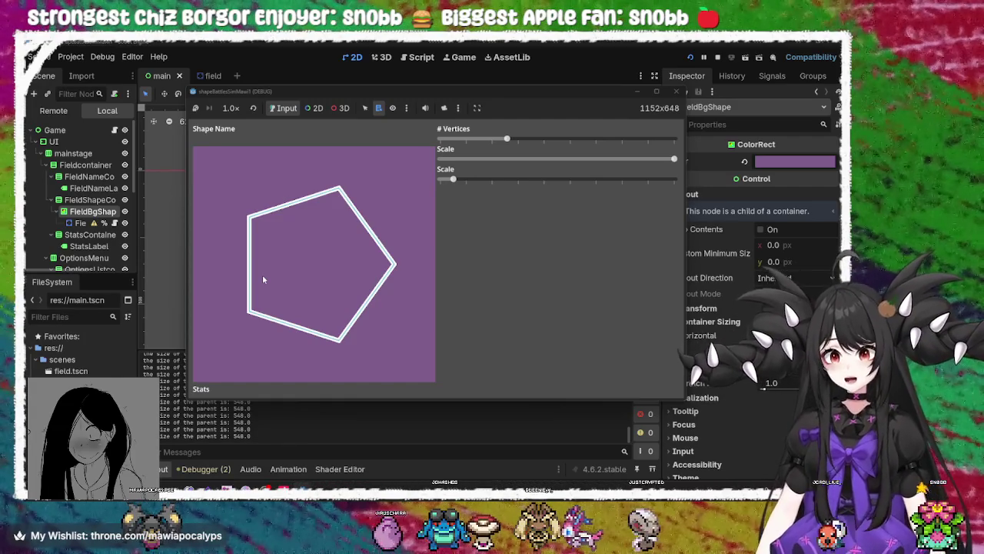
Stop the running debug game to return to the scene editor
click(677, 91)
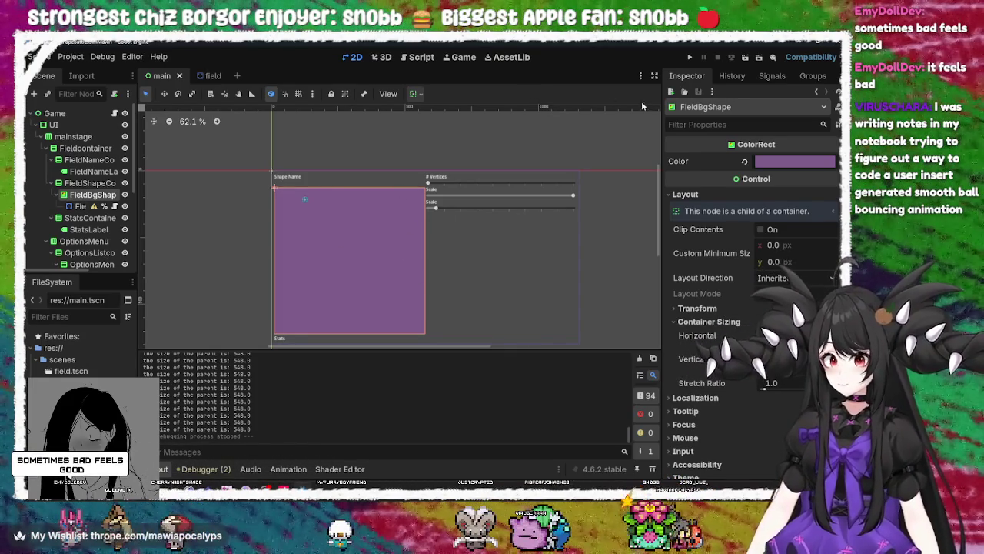
click(690, 57)
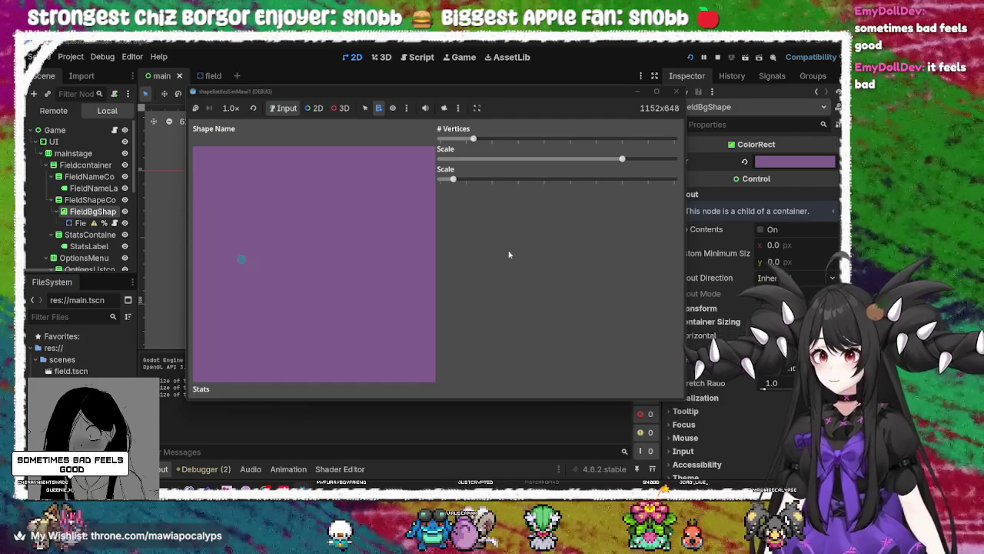
drag(455, 180, 570, 179)
mouse_move(471, 139)
mouse_down()
mouse_move(550, 149)
mouse_move(461, 146)
mouse_move(519, 144)
mouse_move(484, 143)
mouse_move(501, 141)
mouse_up()
mouse_move(622, 159)
mouse_down()
mouse_move(569, 159)
mouse_move(573, 179)
mouse_move(635, 179)
mouse_move(586, 180)
mouse_move(608, 179)
mouse_move(622, 159)
mouse_move(709, 169)
mouse_up()
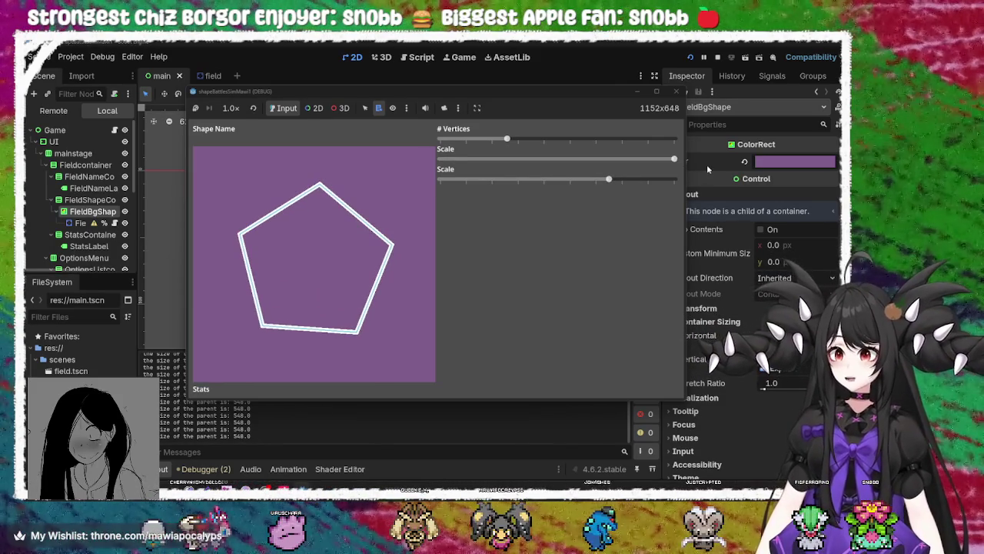
mouse_move(609, 182)
mouse_down()
mouse_move(677, 181)
mouse_move(451, 179)
mouse_move(621, 189)
mouse_move(598, 184)
mouse_move(609, 186)
mouse_up()
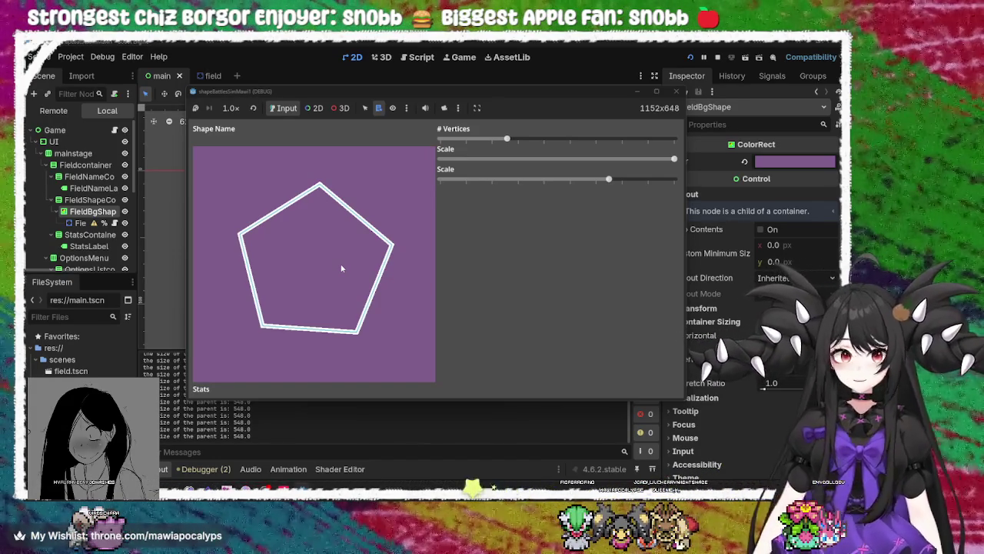
click(676, 91)
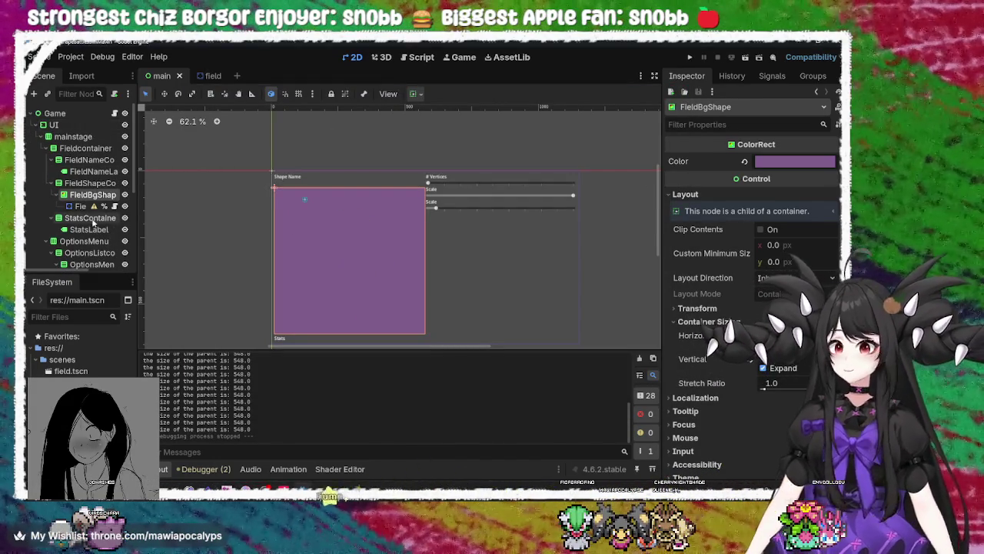
Select the RigidBody2D node in the Scene tree to show its Inspector properties
click(83, 207)
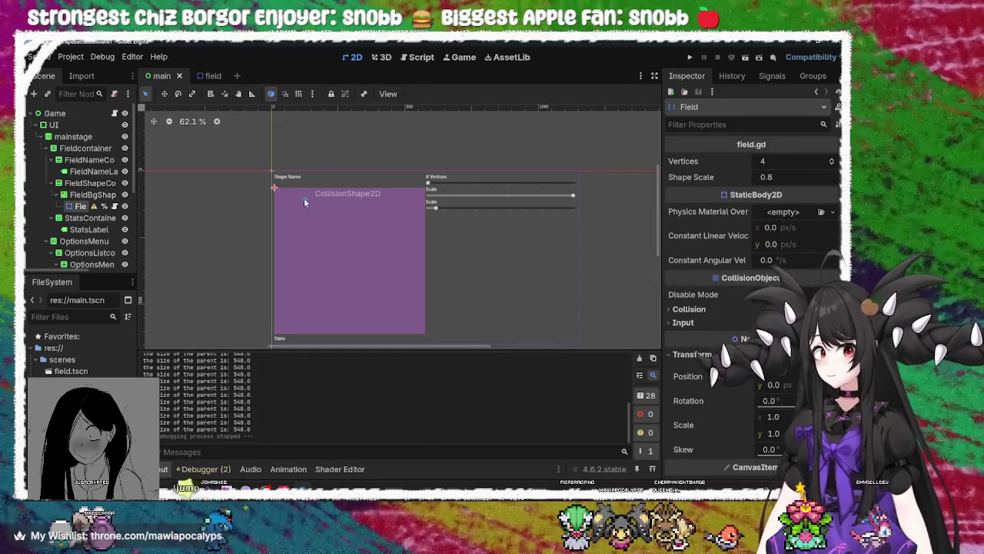
click(304, 197)
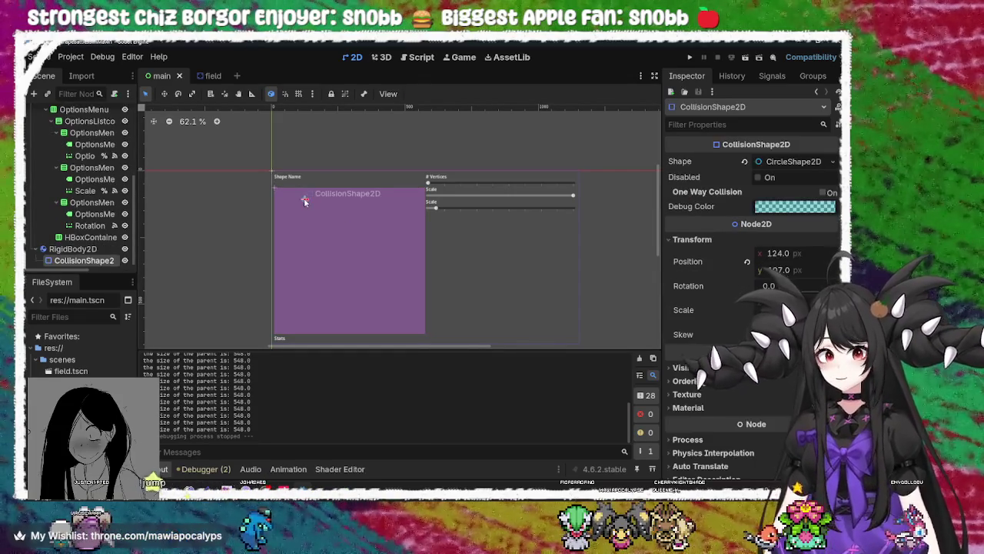
click(75, 245)
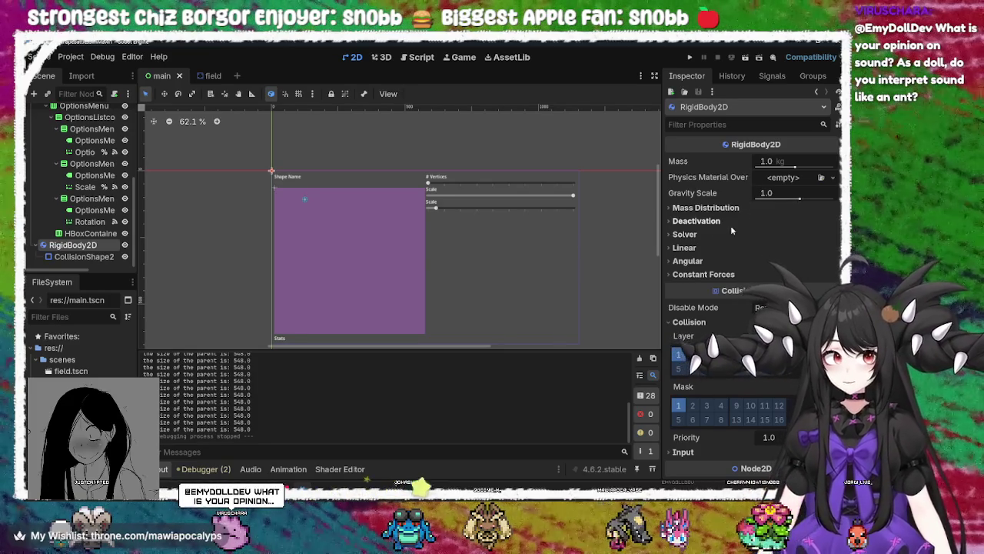
scroll(708, 246, down, 3)
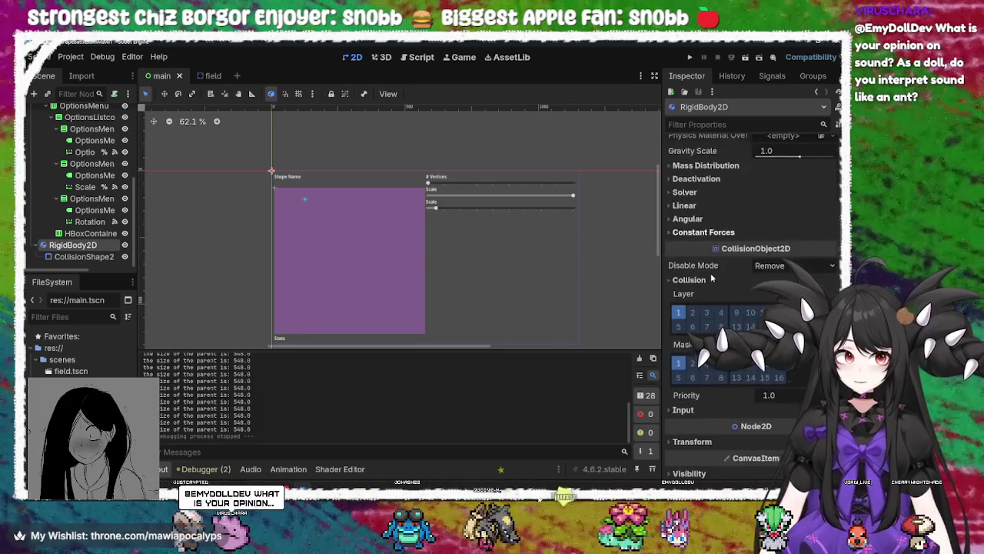
scroll(706, 261, up, 3)
Expand the Constant Forces, Angular, Linear, Mass Distribution, Deactivation and Solver groups
click(705, 275)
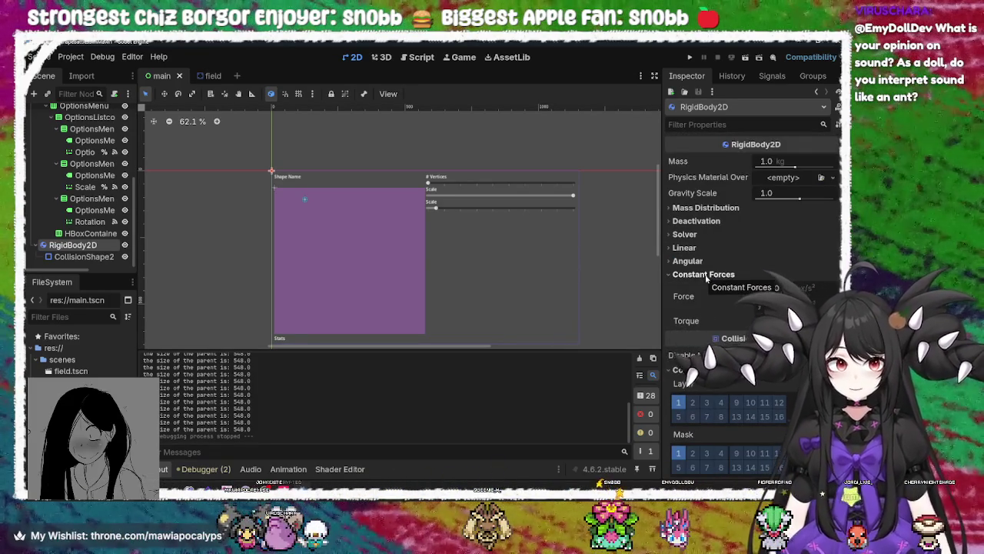
click(689, 261)
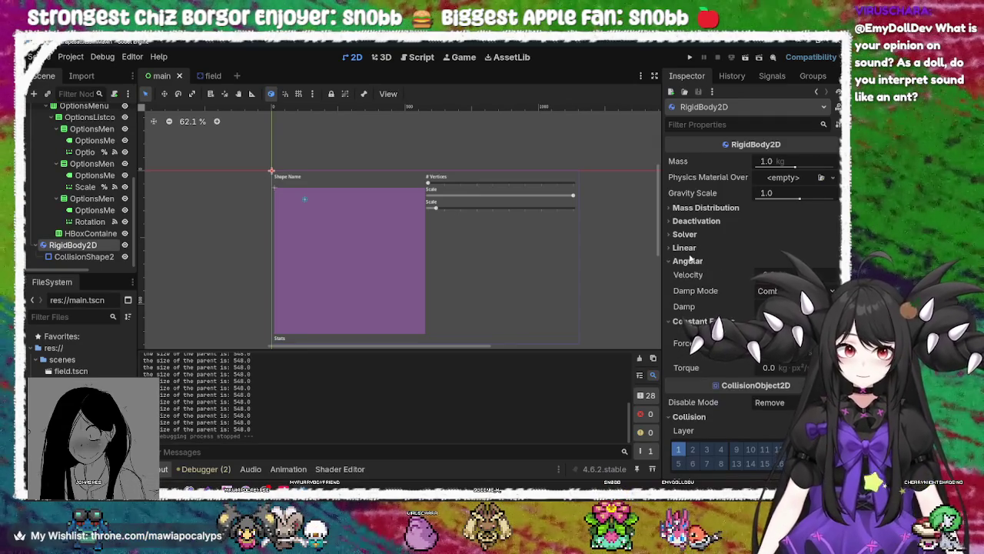
click(683, 247)
click(704, 209)
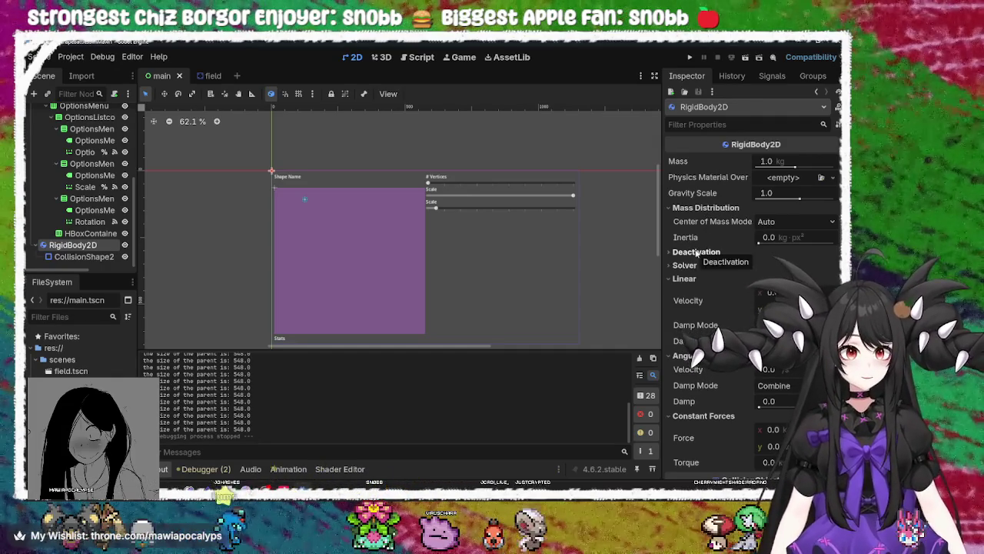
click(696, 252)
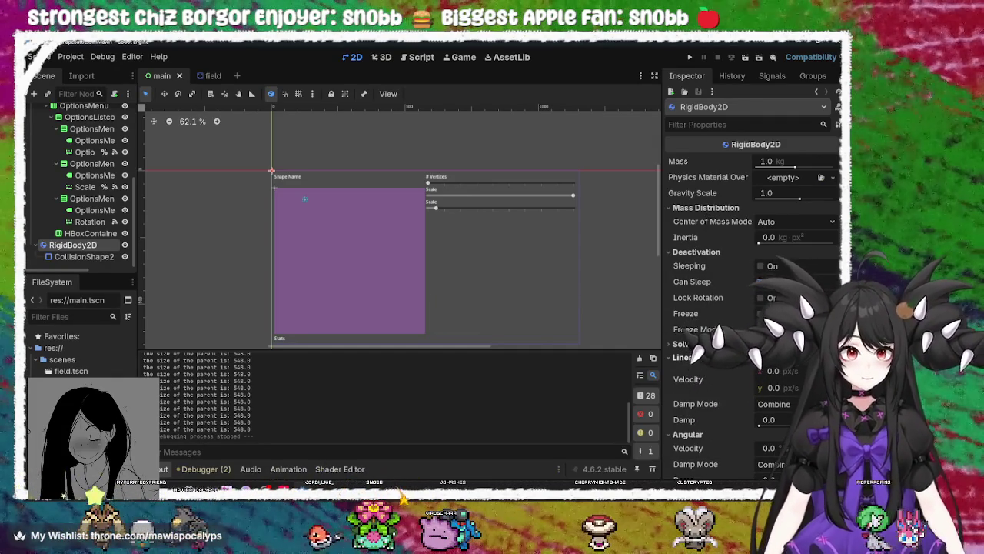
click(687, 343)
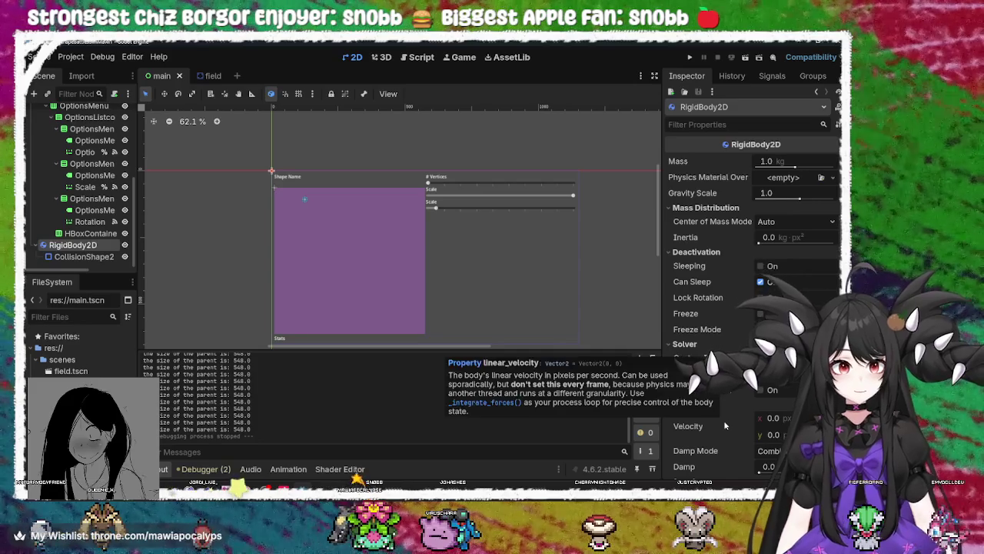
scroll(724, 423, down, 5)
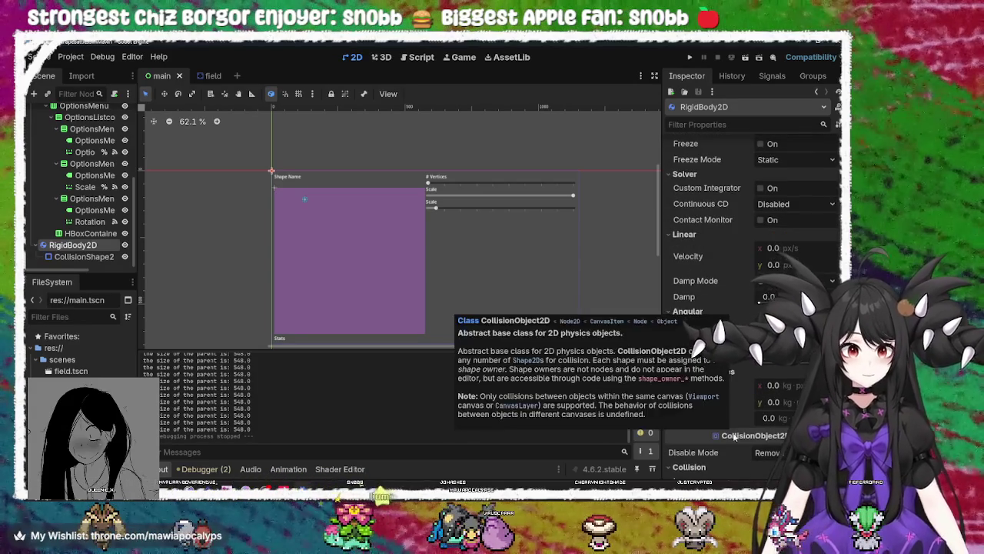
scroll(723, 436, down, 5)
scroll(715, 431, up, 10)
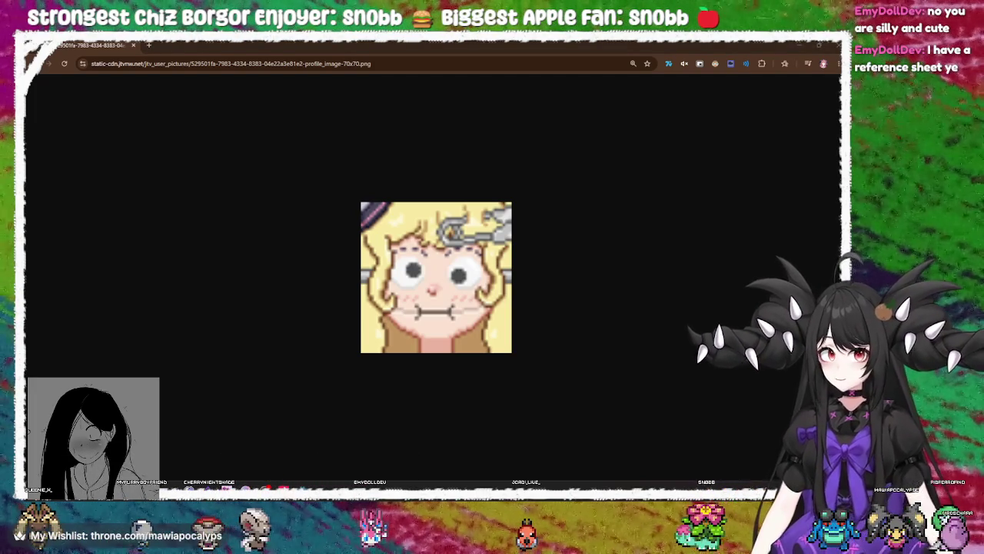
Close the profile image page and select the purple FieldBgShape background in the editor
click(134, 46)
click(489, 206)
click(354, 204)
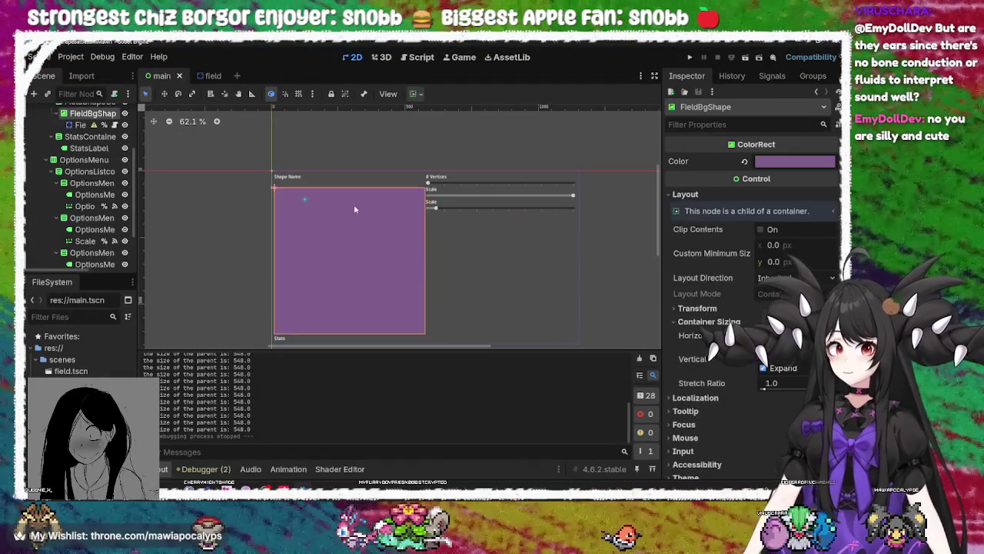
click(461, 189)
click(466, 183)
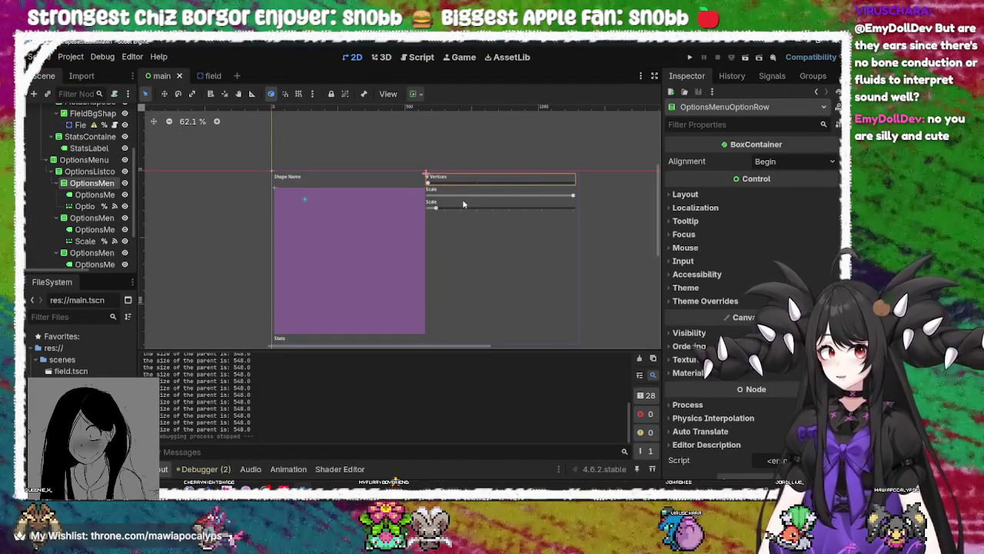
click(463, 204)
click(467, 205)
click(456, 197)
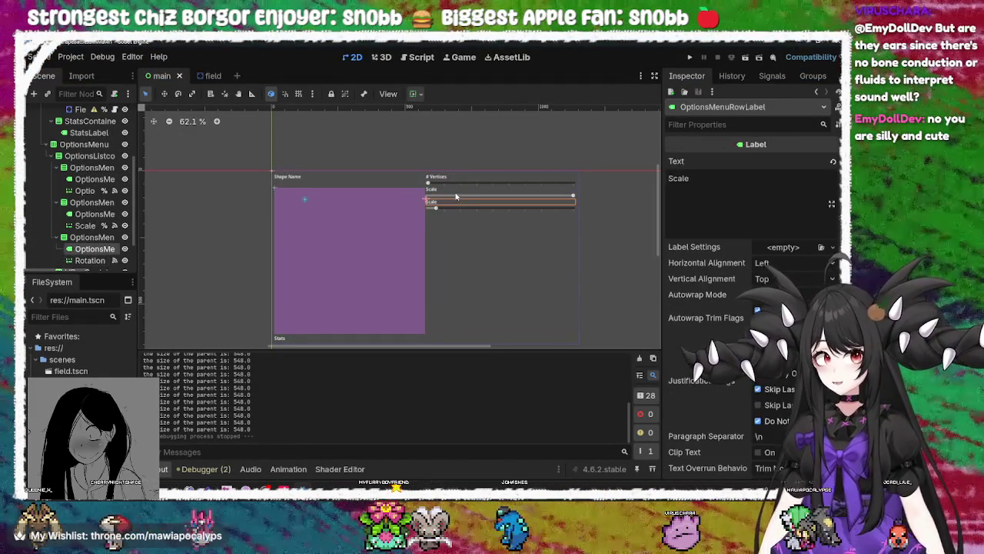
click(456, 187)
click(456, 175)
click(453, 186)
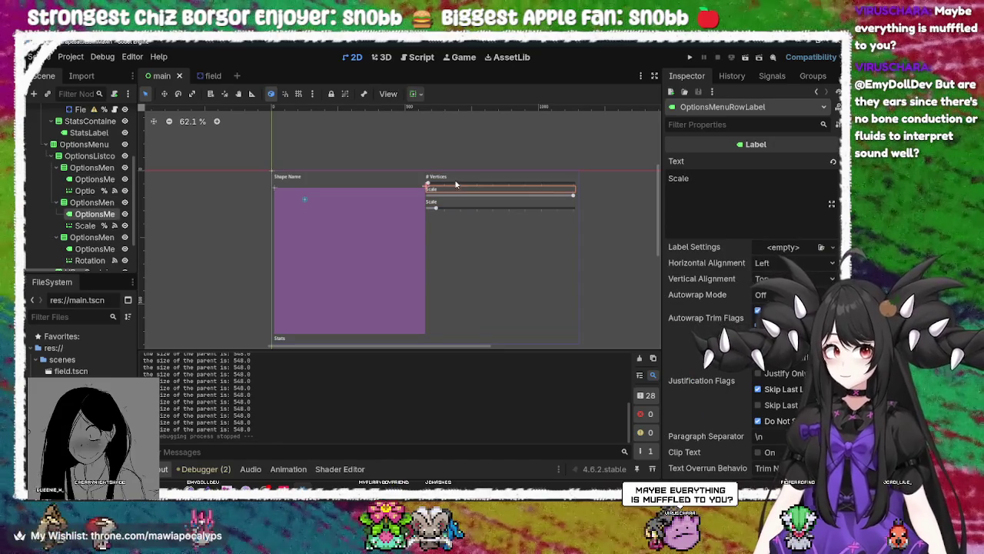
click(454, 186)
click(456, 195)
click(456, 201)
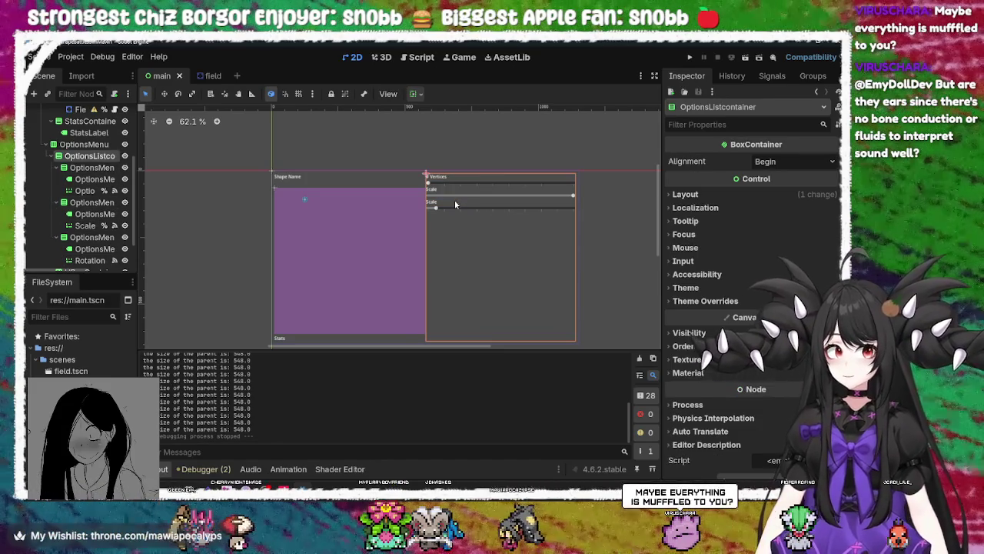
click(455, 204)
click(338, 269)
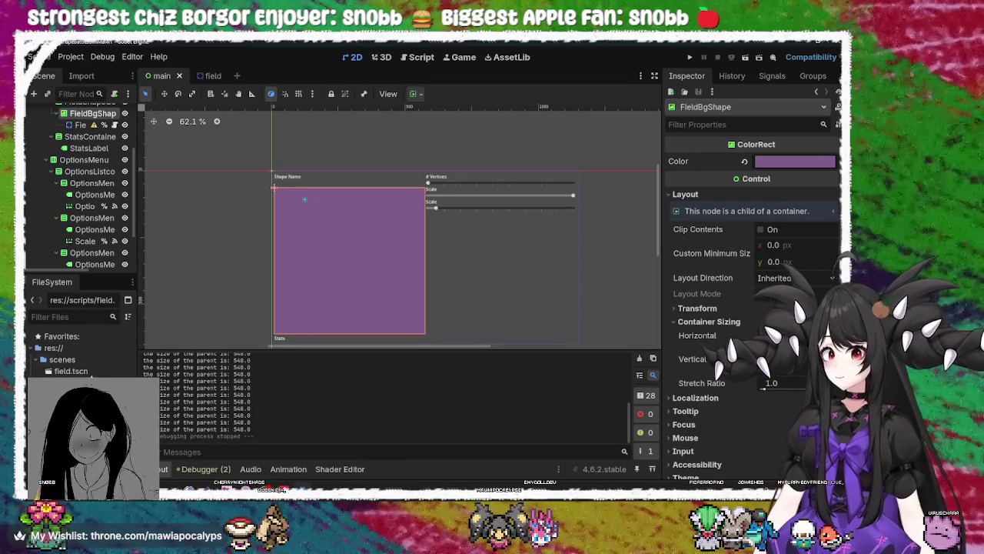
scroll(91, 143, up, 3)
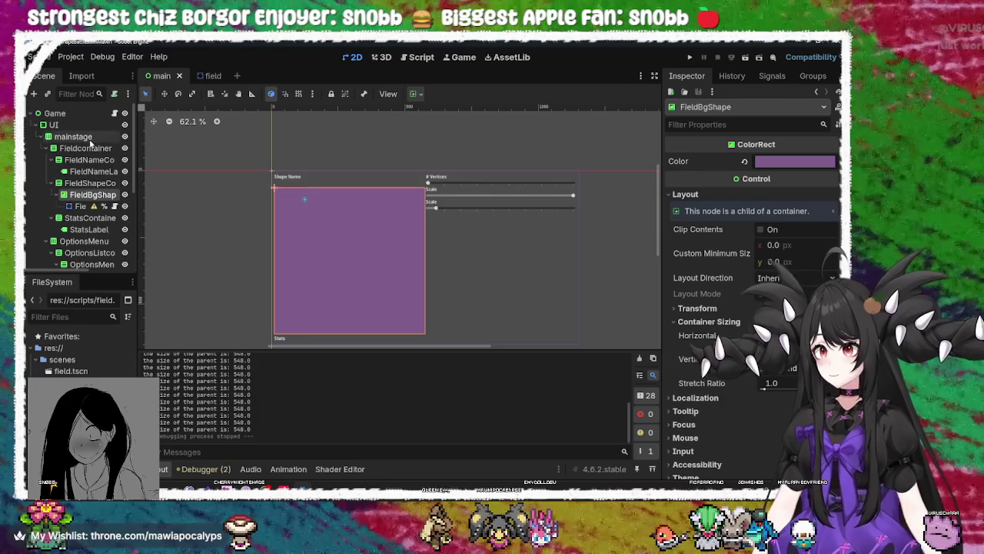
click(77, 77)
click(44, 76)
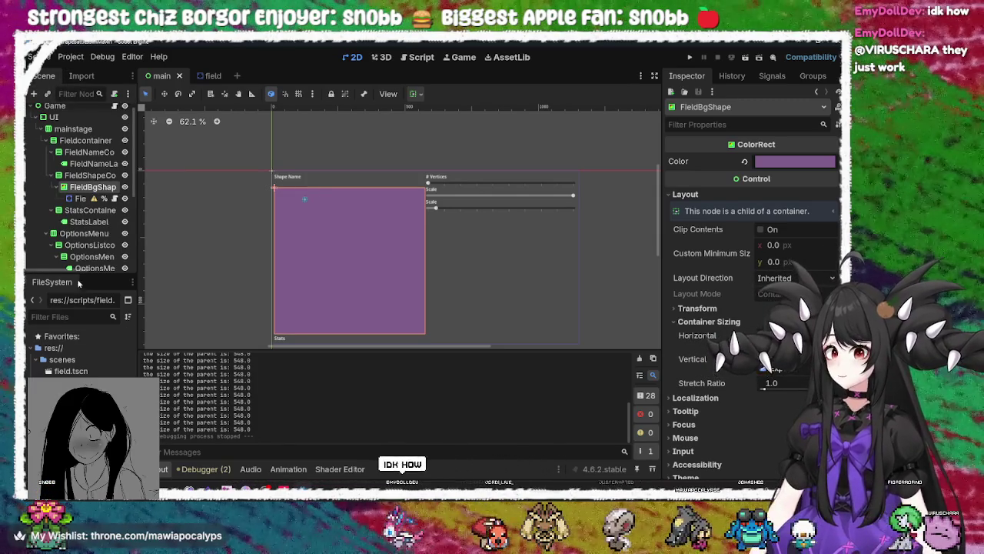
double_click(71, 371)
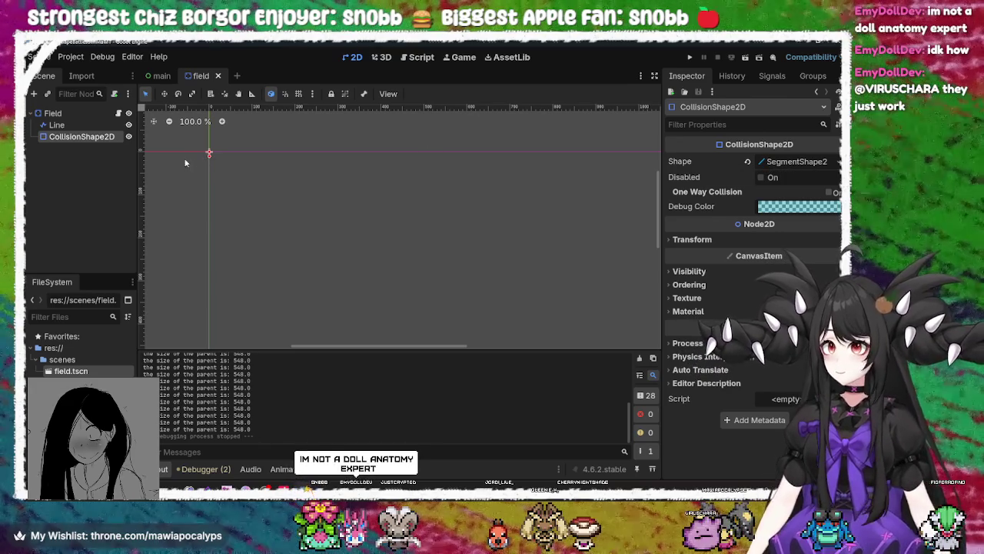
mouse_move(208, 153)
mouse_down()
mouse_move(281, 193)
mouse_move(272, 206)
mouse_up()
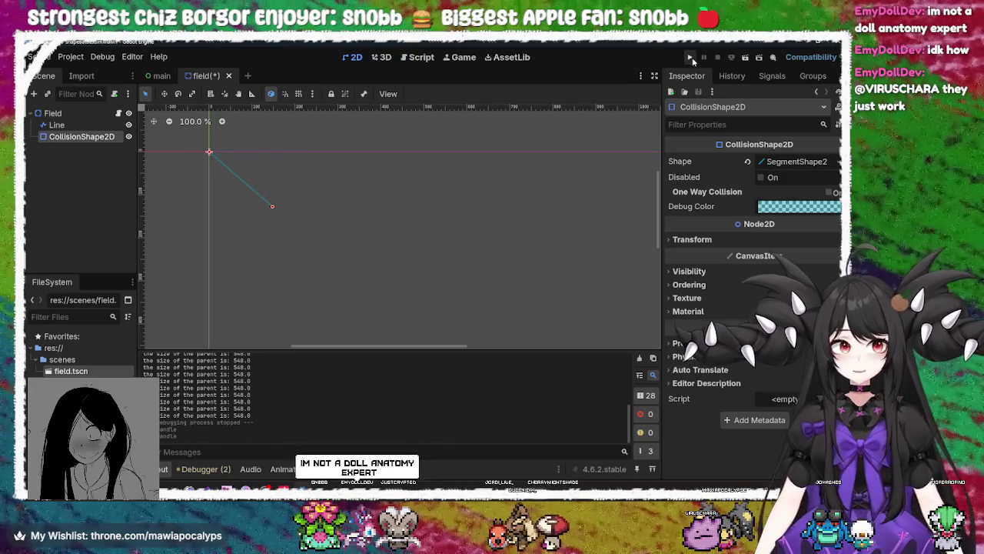
key(Up)
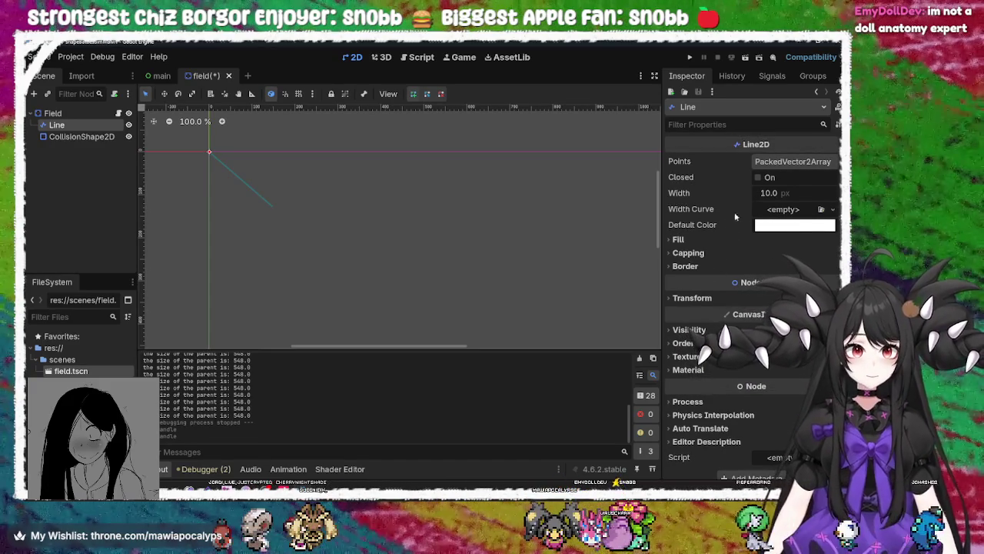
click(678, 239)
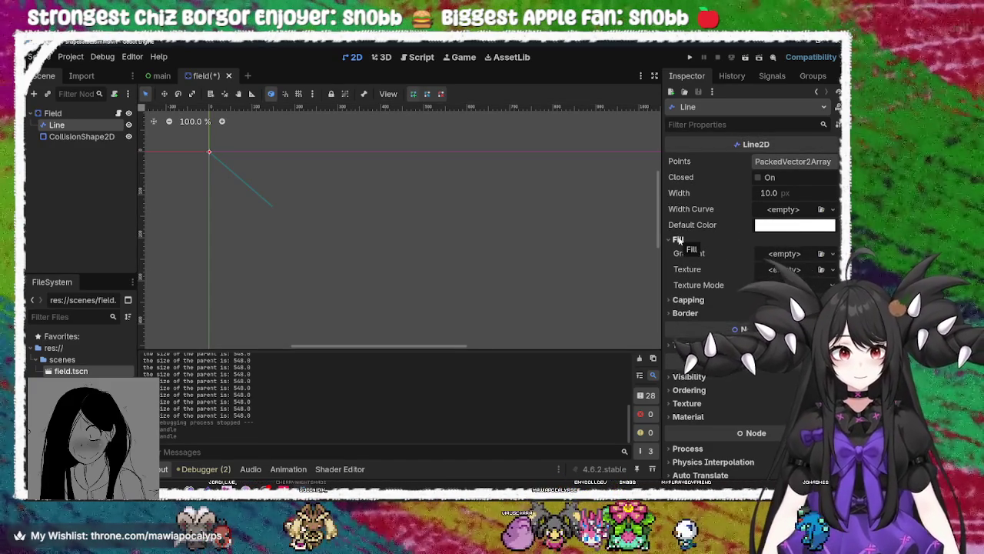
click(679, 240)
click(688, 253)
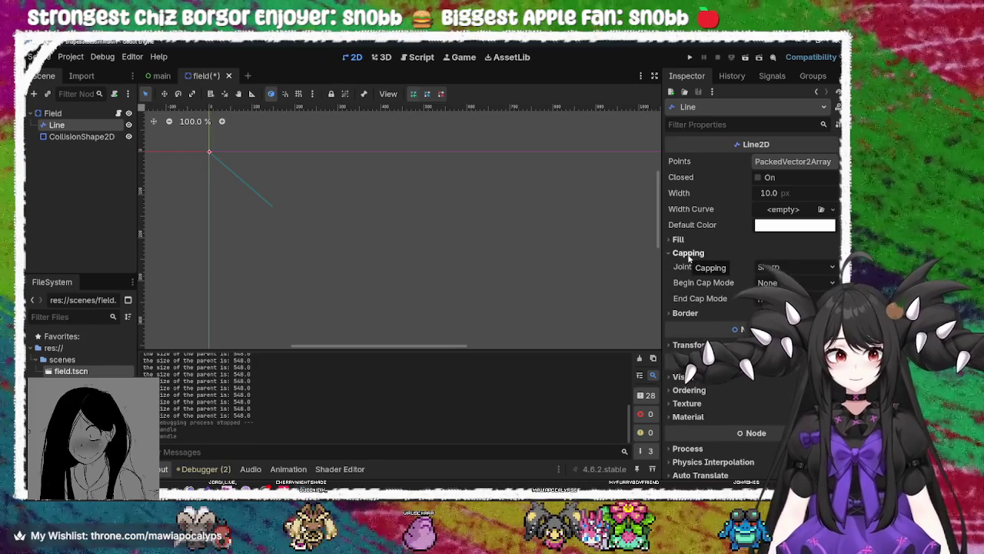
click(687, 254)
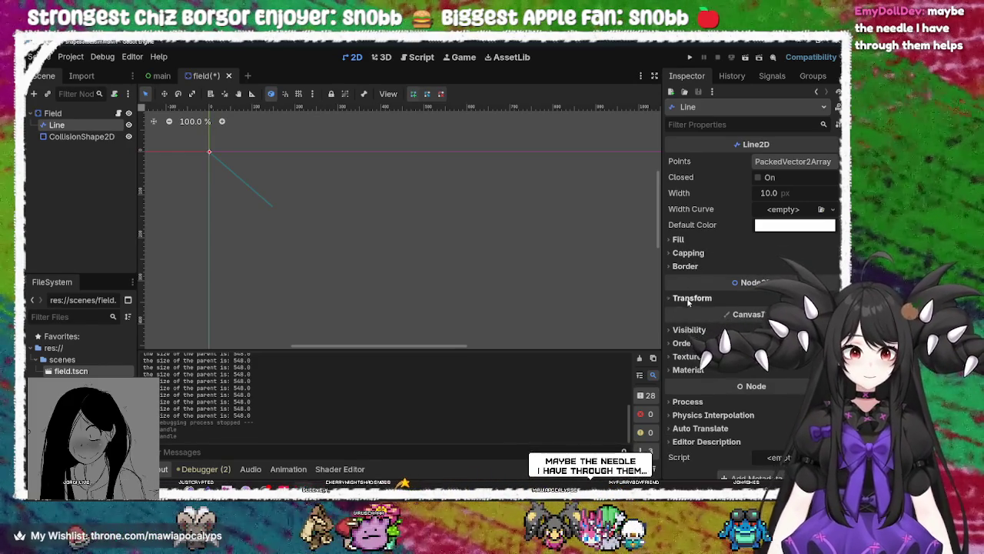
click(689, 299)
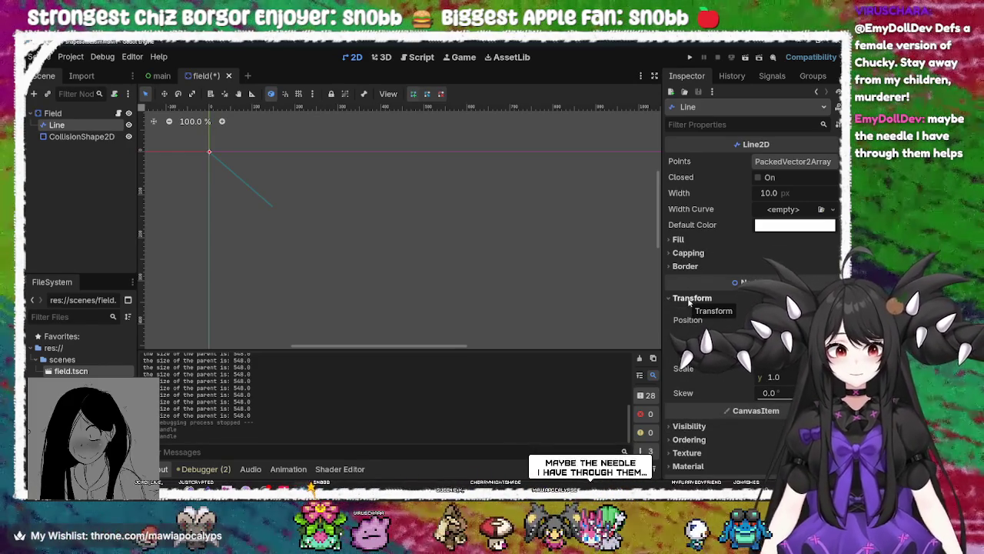
click(691, 298)
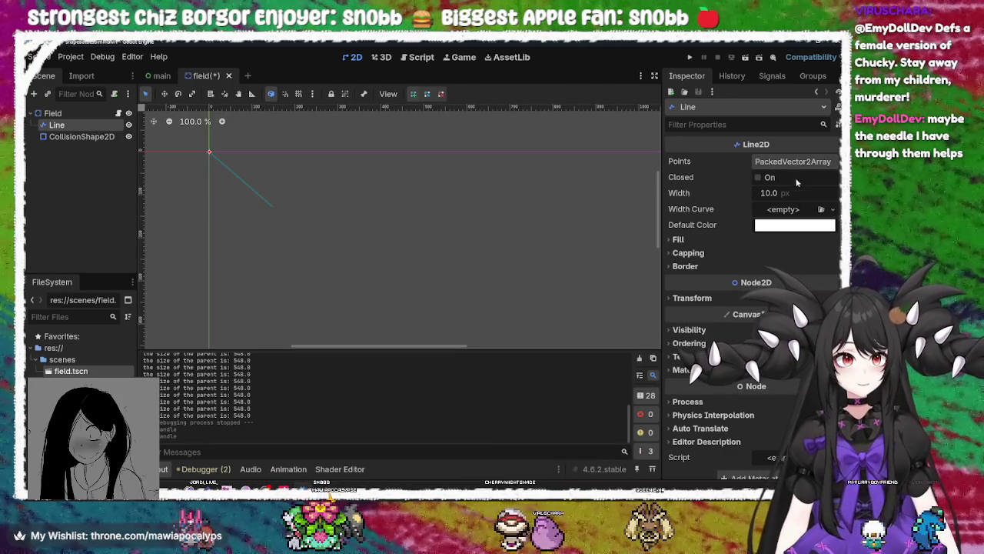
click(806, 164)
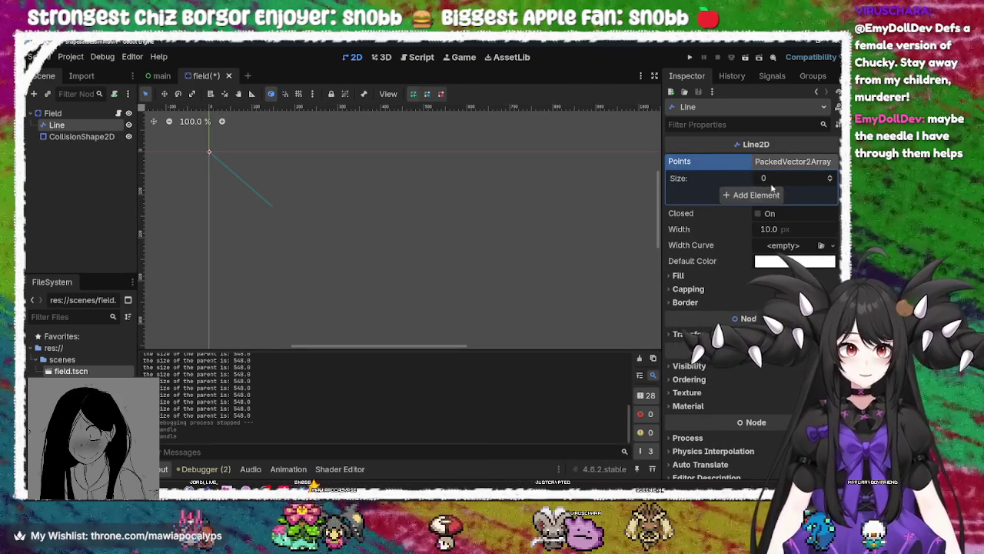
Set the Line2D Points array size to 1, leaving one point at (0, 0)
click(804, 178)
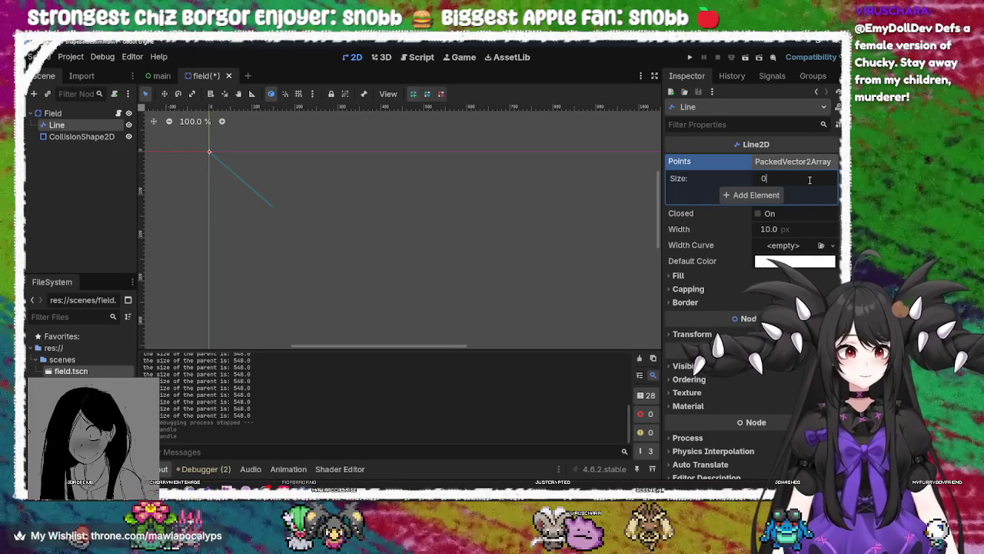
text(1)
key(Return)
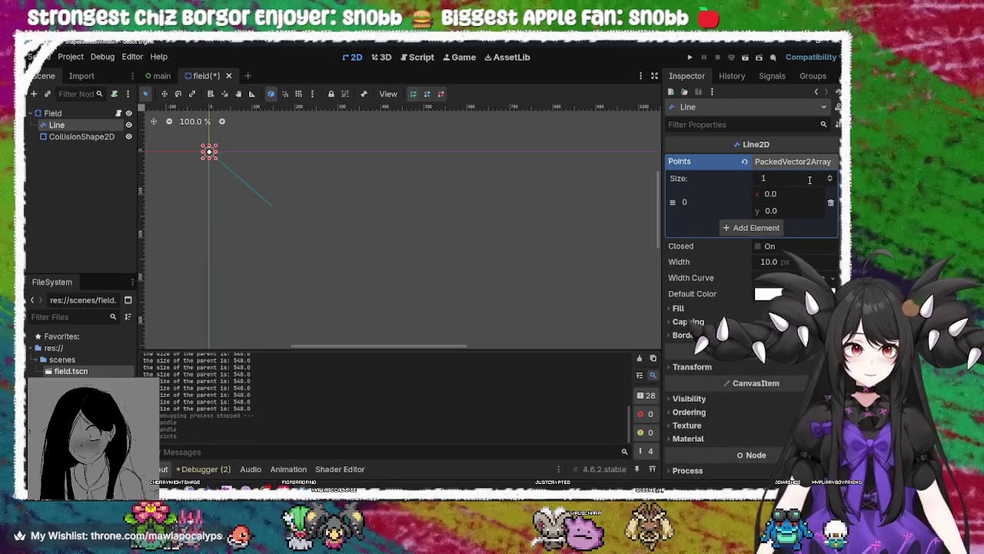
scroll(185, 146, up, 10)
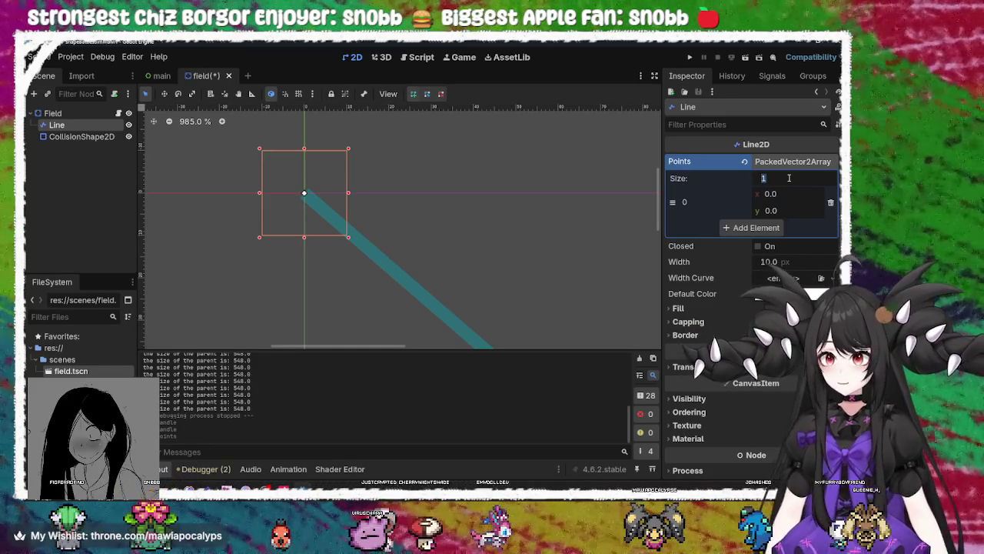
text(4)
Resize Points to 4, setting point 1 to (1, 0) and point 2 to (1, 1)
key(Return)
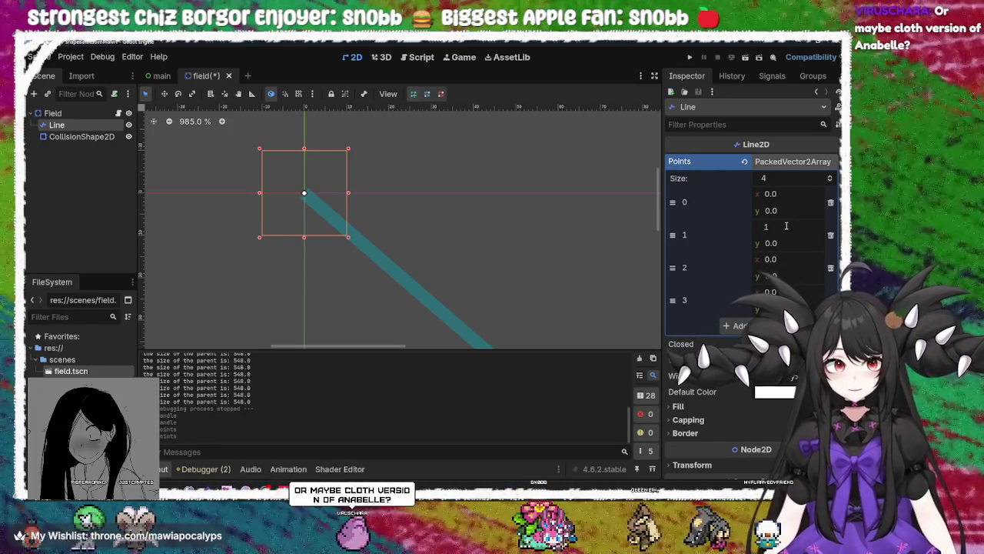
key(Return)
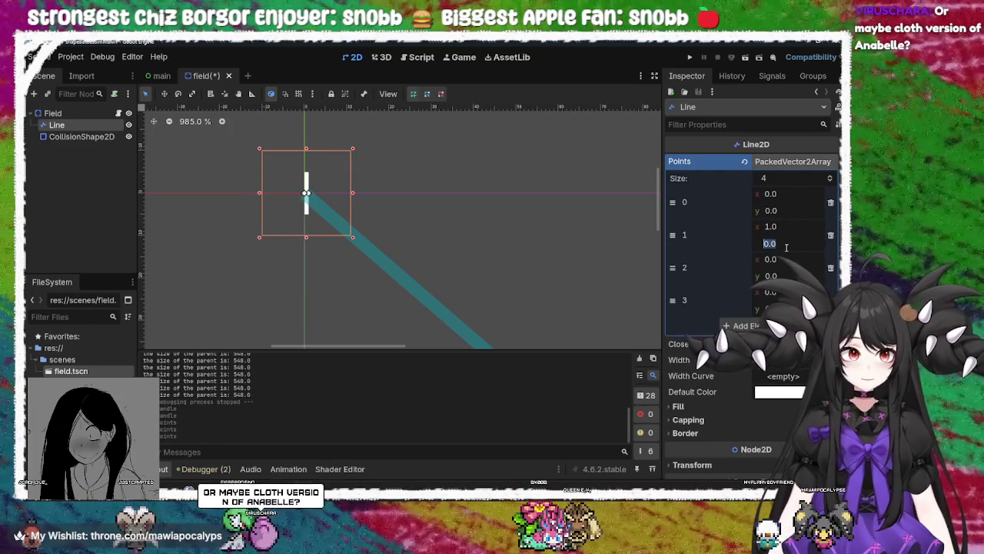
text(1)
key(Return)
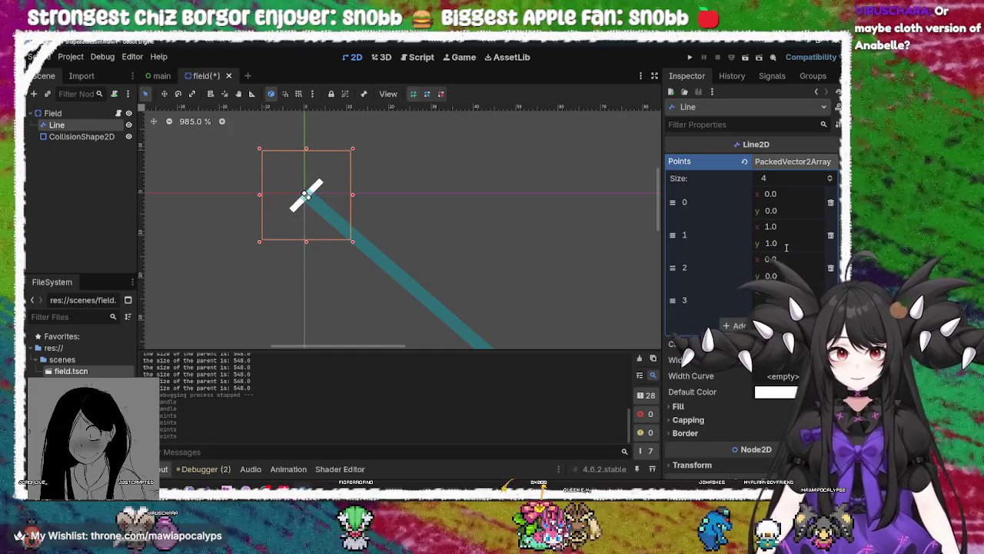
click(787, 246)
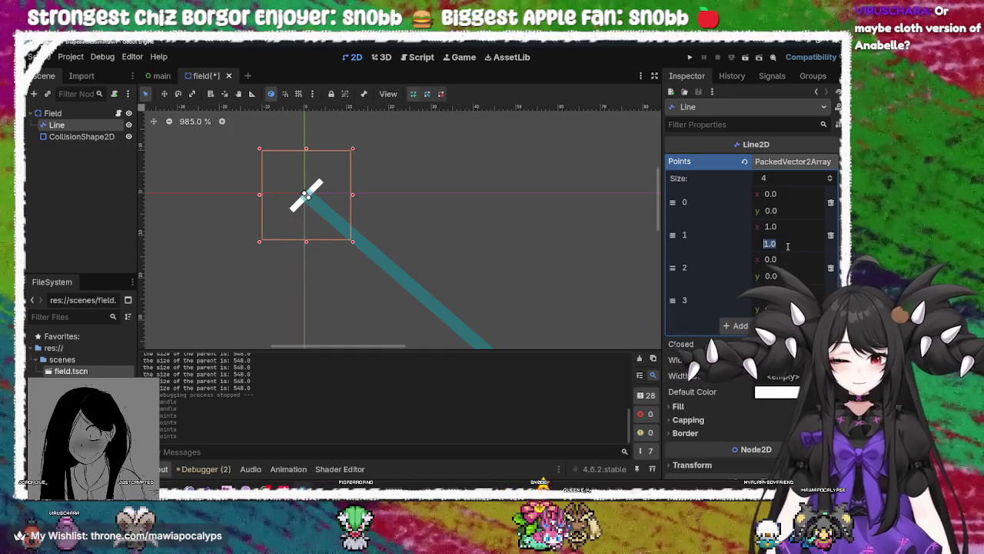
text(0)
click(797, 257)
text(1)
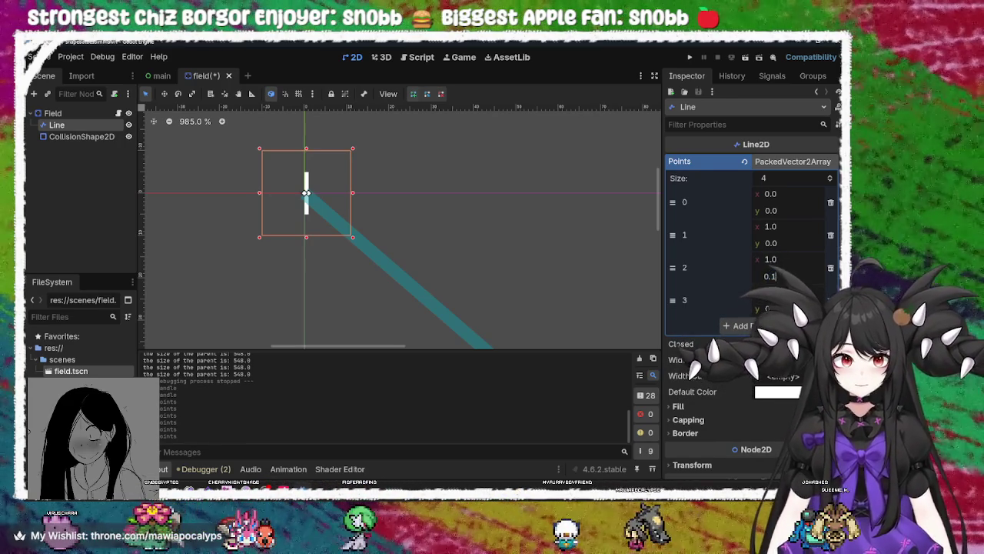
key(Return)
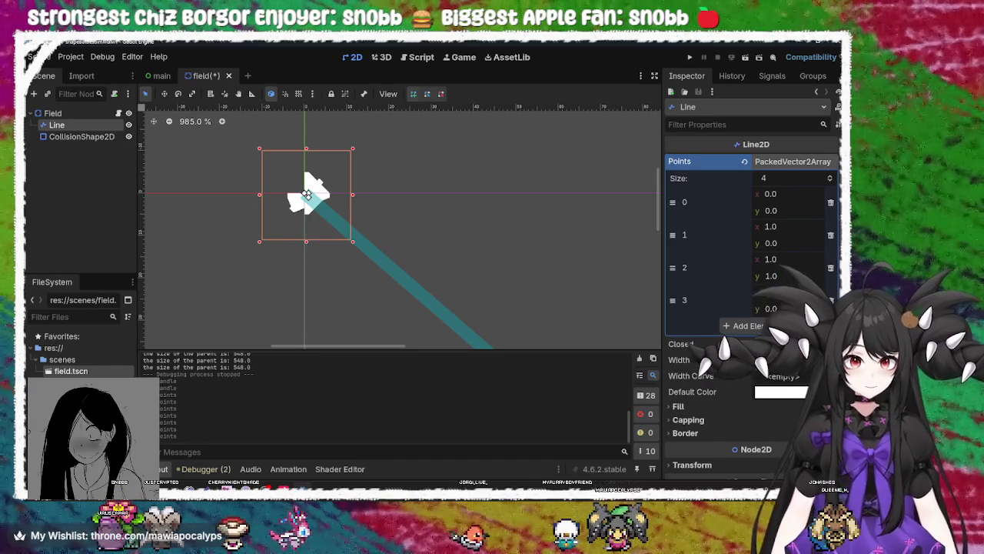
scroll(750, 230, down, 3)
scroll(750, 231, up, 2)
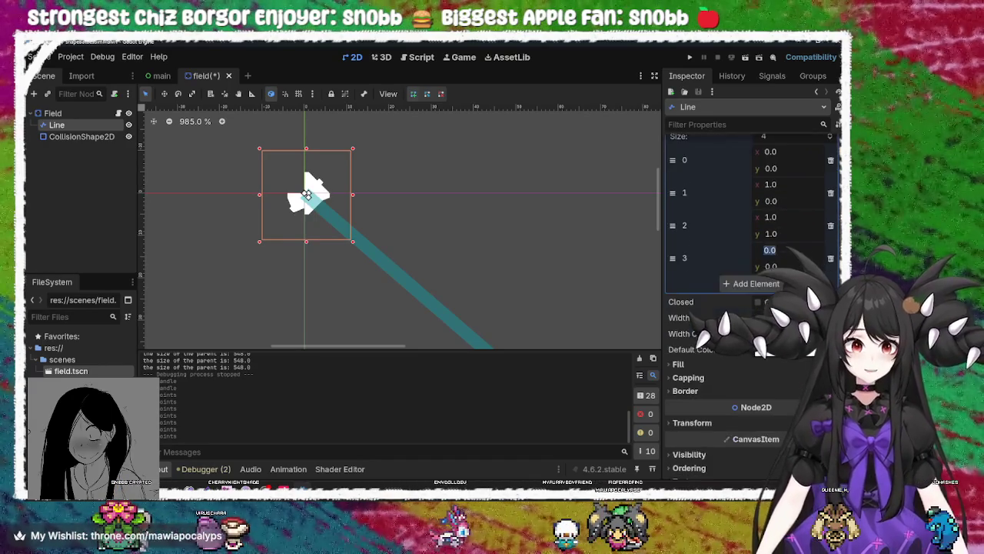
scroll(797, 254, up, 2)
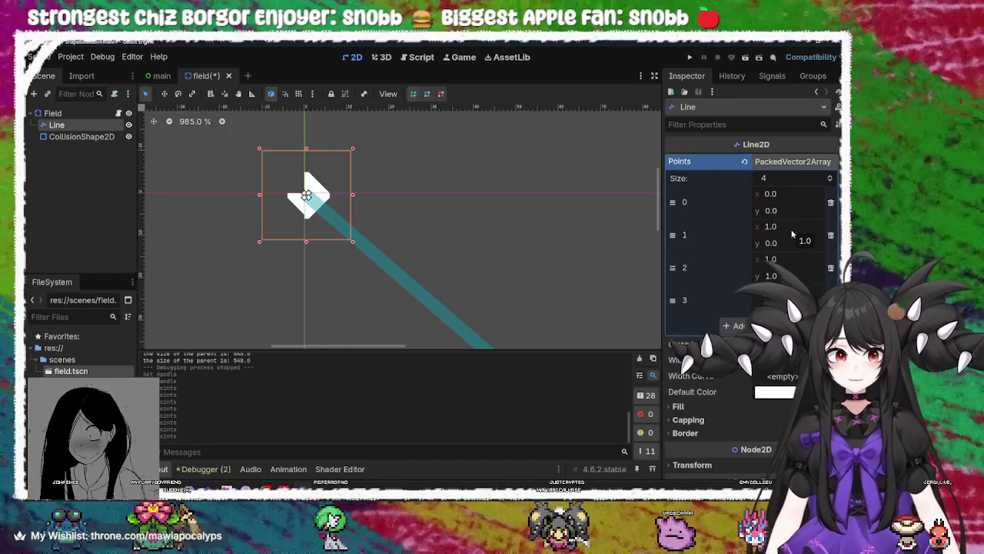
Try point 2's y at -1, then reset point 2 to (0, 0)
click(771, 292)
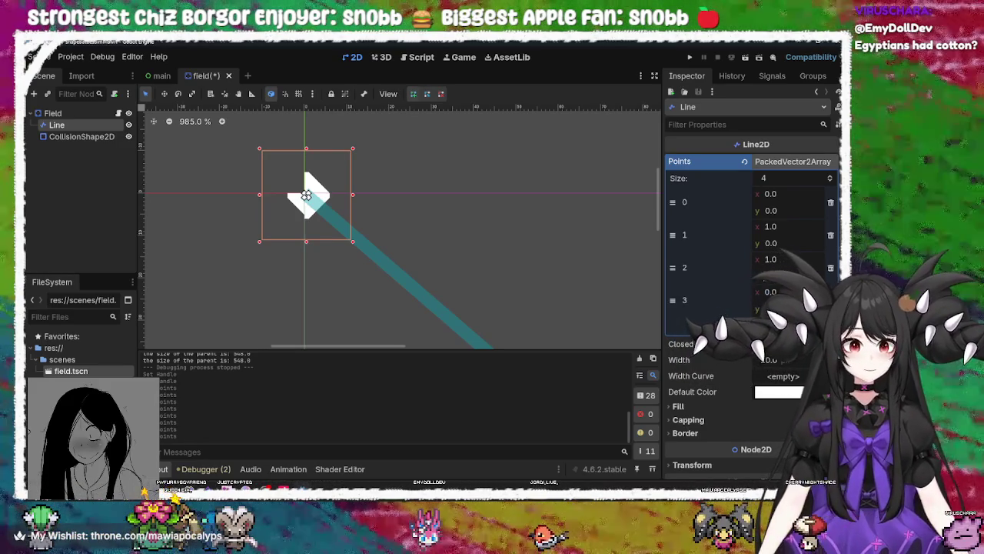
click(785, 274)
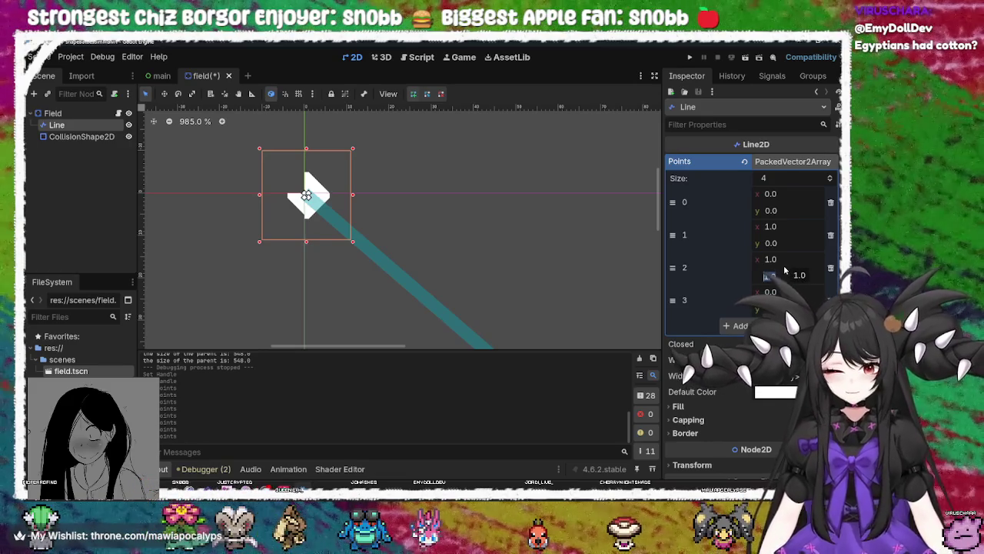
text(-1)
key(Return)
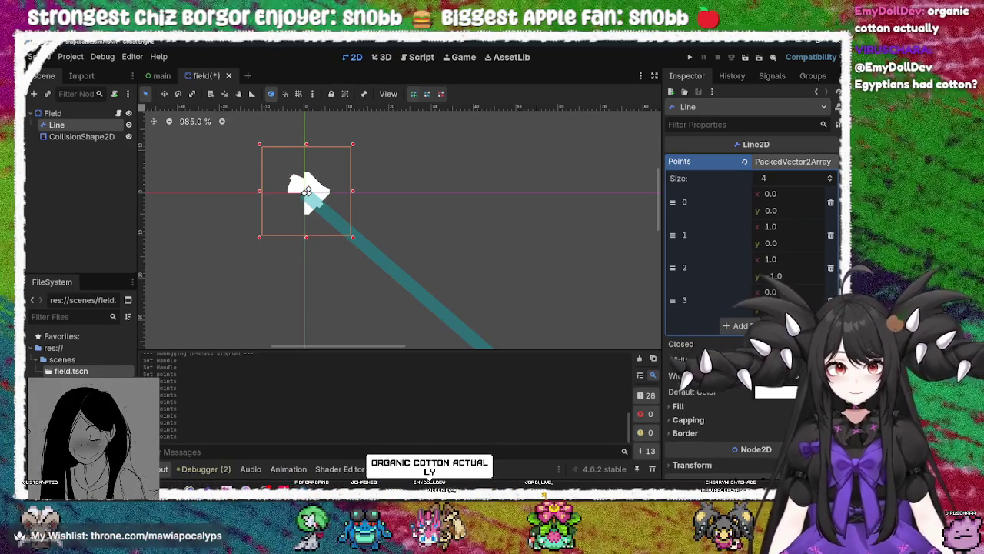
click(795, 278)
text(0)
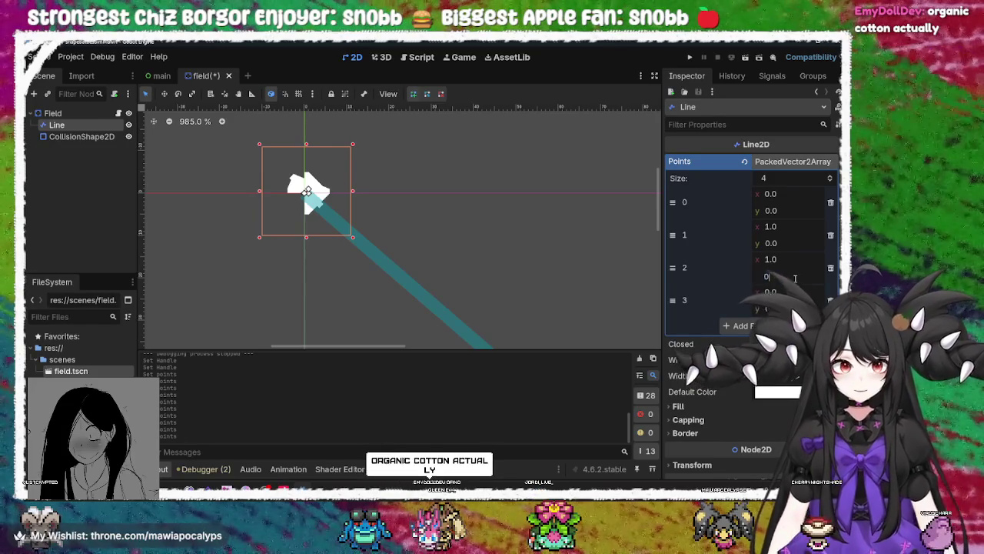
click(786, 259)
text(0)
key(Return)
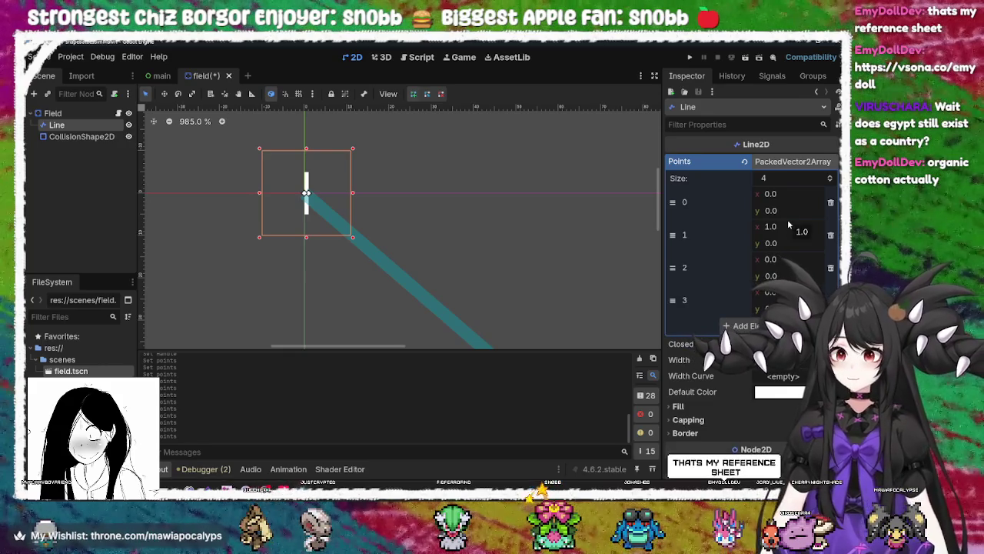
Set point 0's x to 1, reset point 1 to (0, 0), then undo the last change
click(790, 194)
text(1)
key(Return)
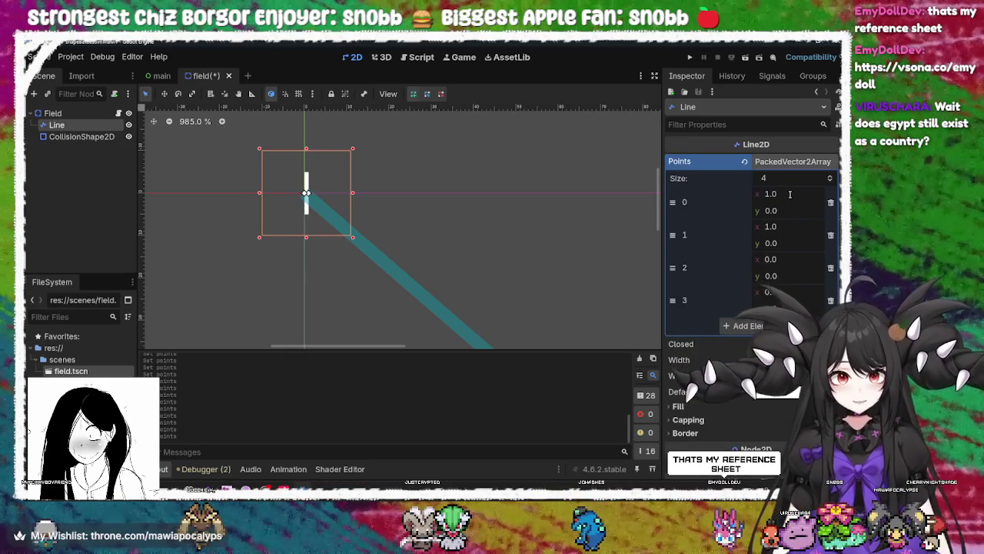
click(779, 226)
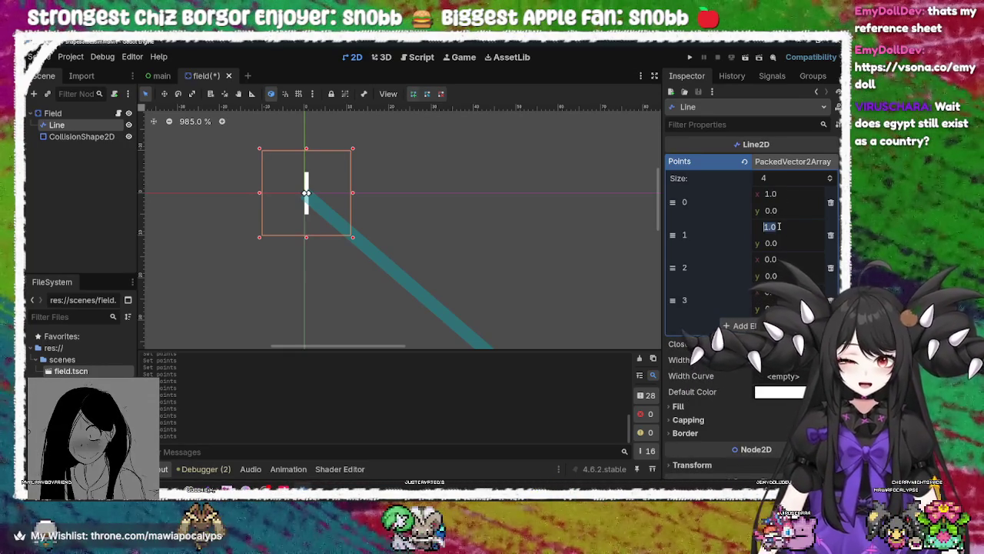
click(779, 242)
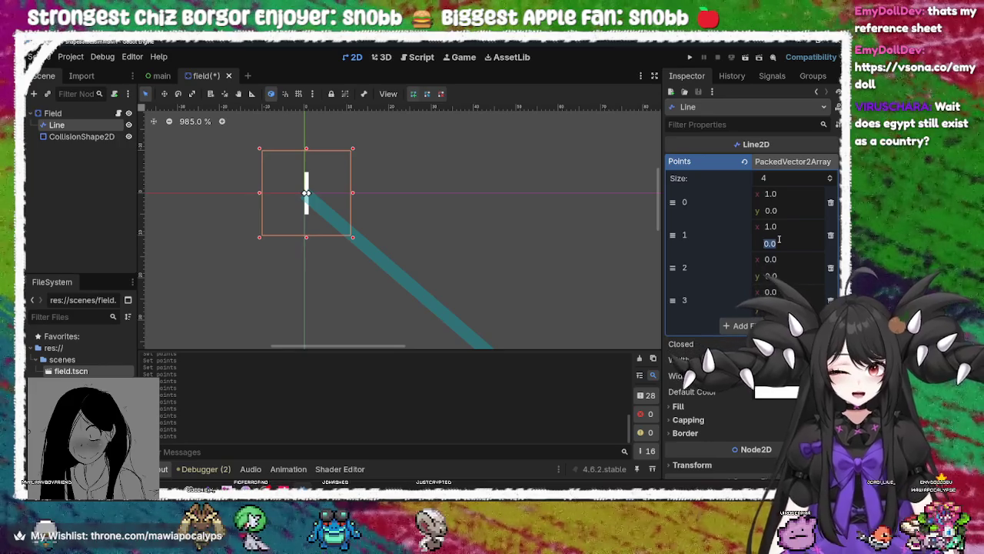
text(1)
key(Return)
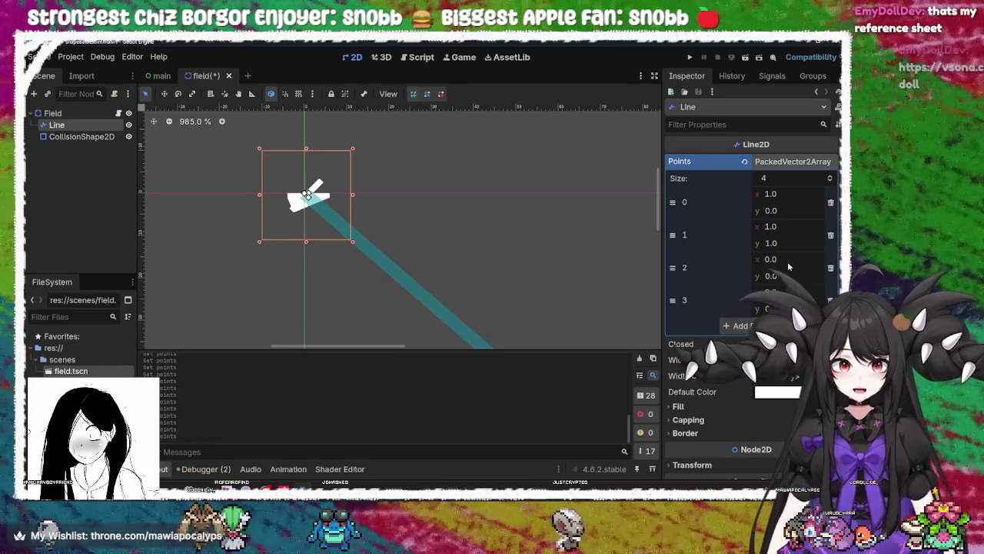
click(788, 259)
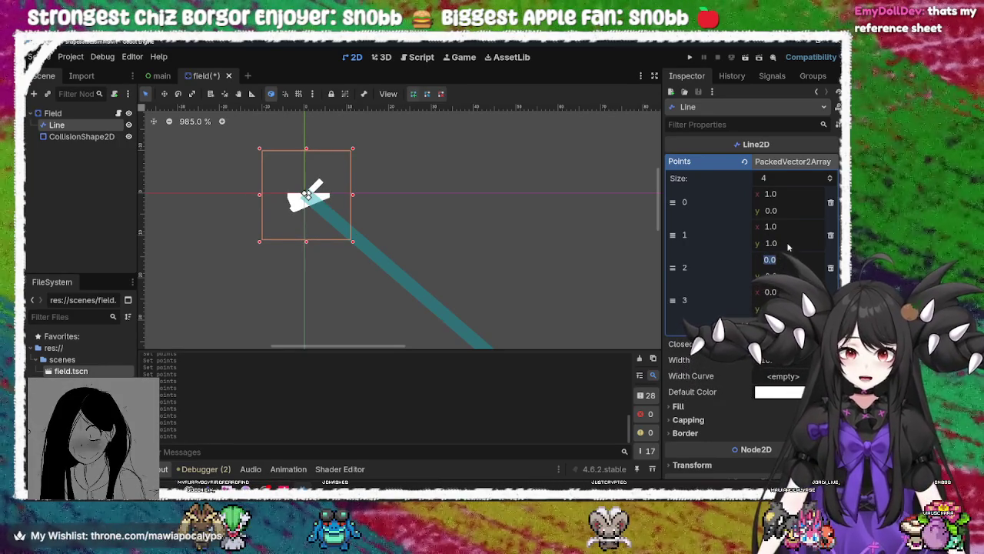
click(795, 227)
text(0)
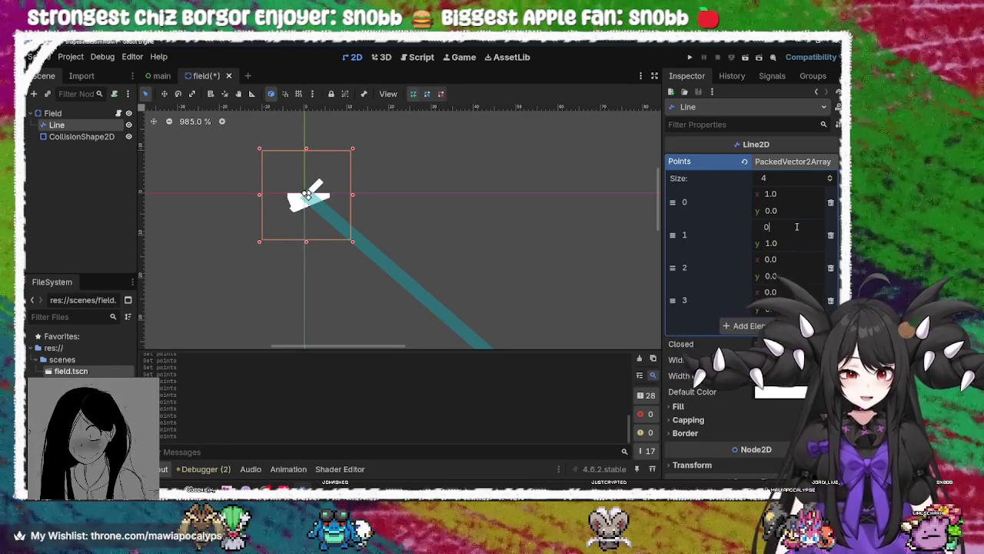
key(Return)
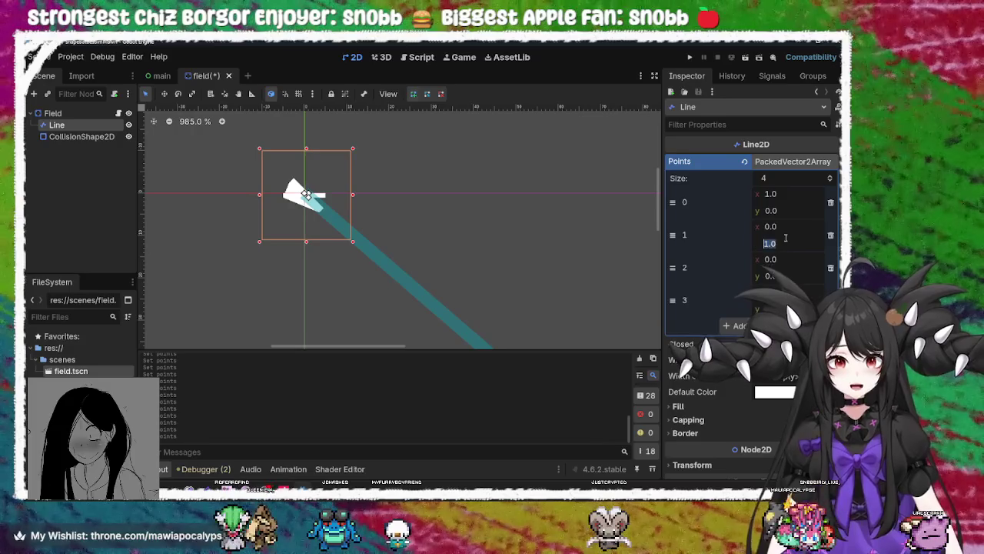
text(0)
key(Return)
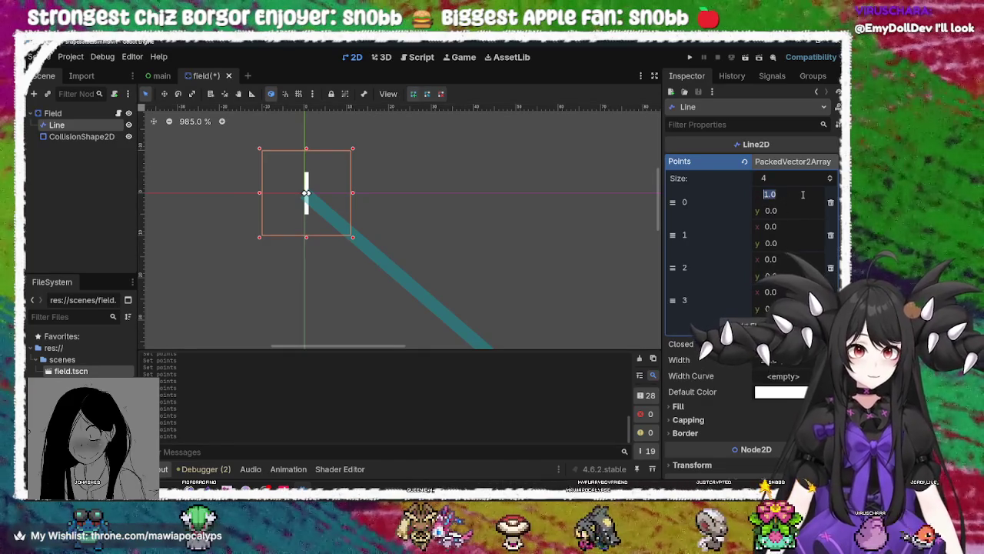
key(ctrl+z)
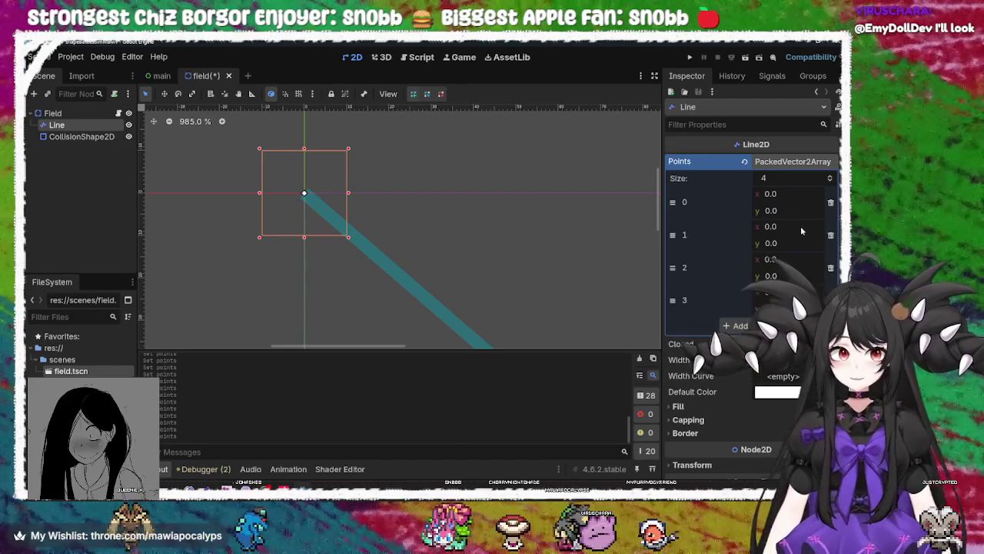
Add a fifth point to the Line and set point 4 to (0, 0)
text(1)
click(596, 248)
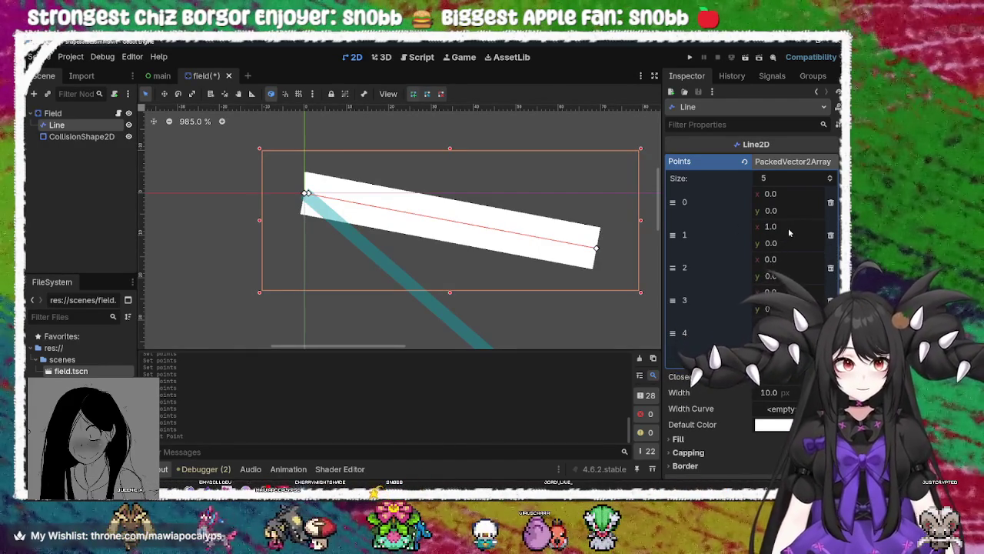
scroll(788, 235, down, 5)
scroll(788, 235, up, 4)
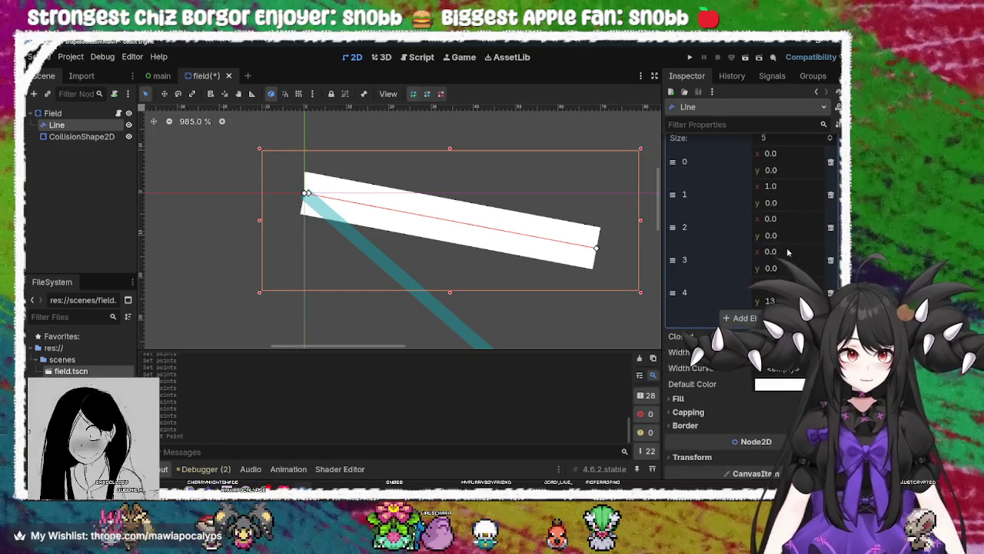
text(0)
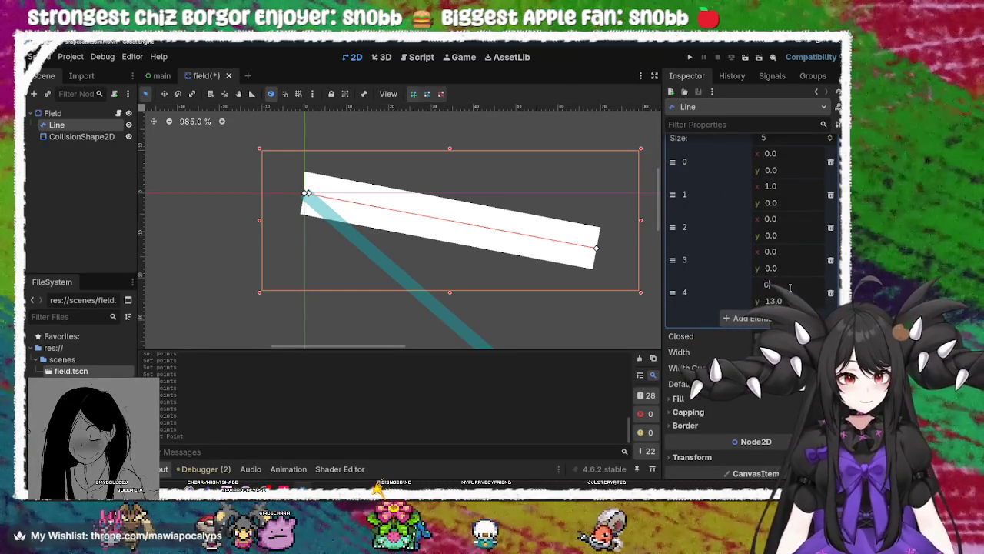
key(Return)
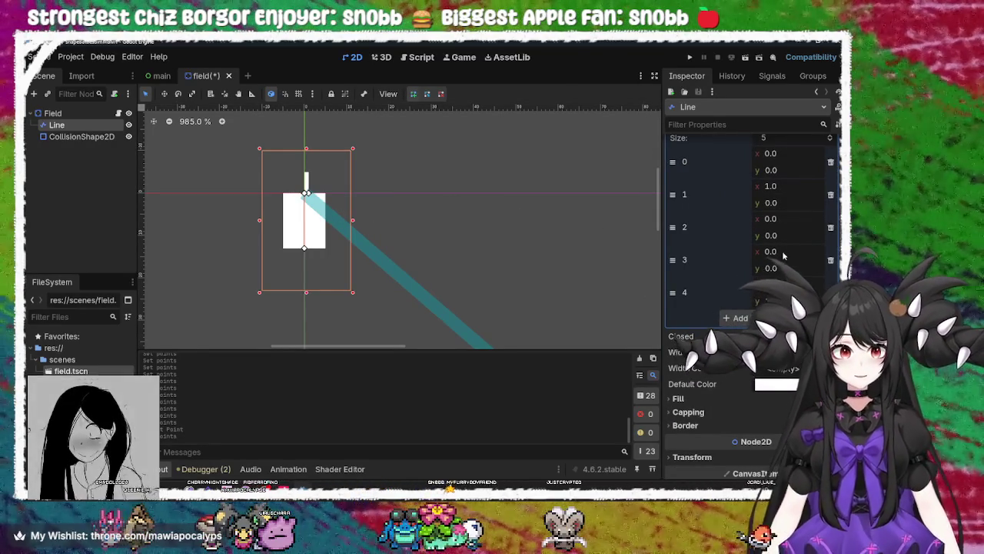
click(771, 301)
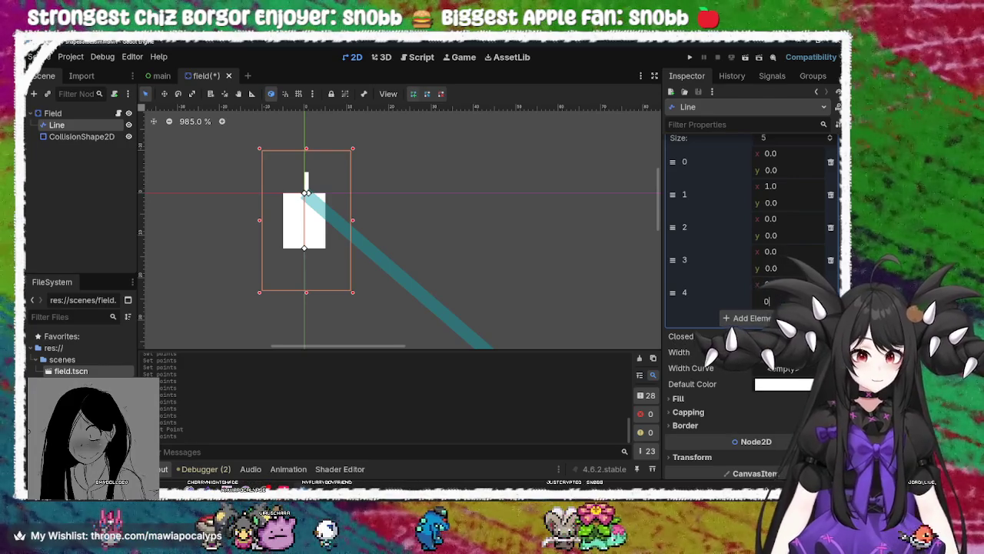
key(Return)
scroll(800, 227, up, 1)
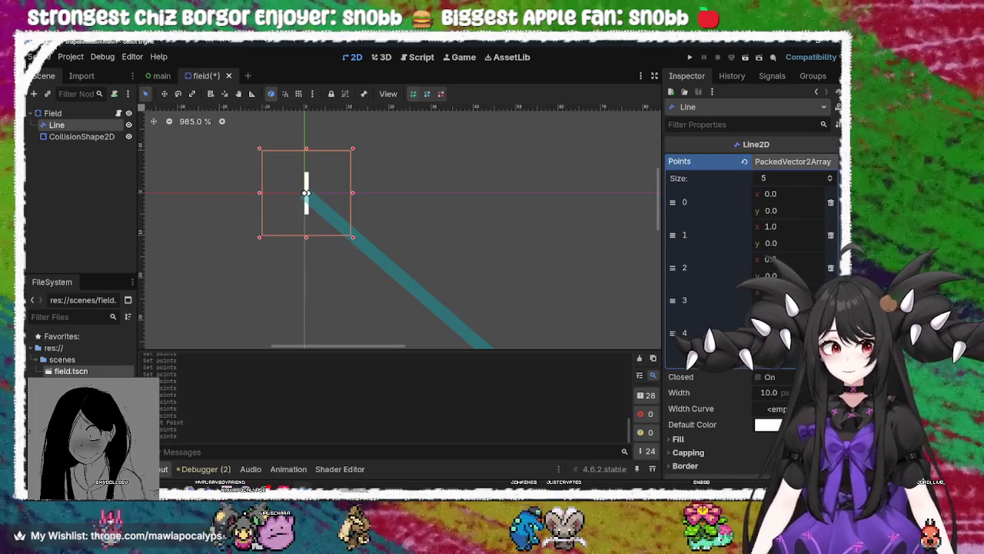
Set point 1's x to 100, stretching the line into a horizontal bar
click(799, 226)
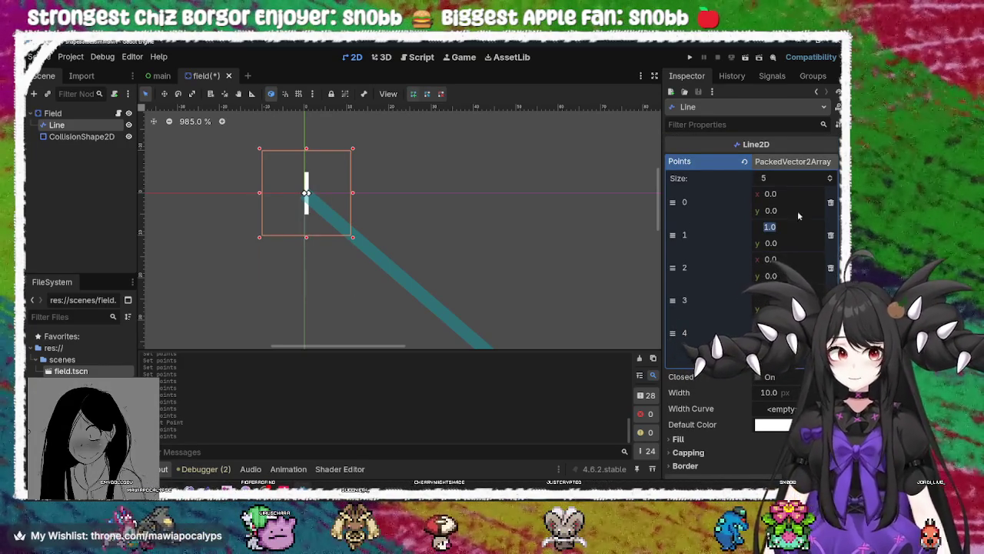
click(292, 199)
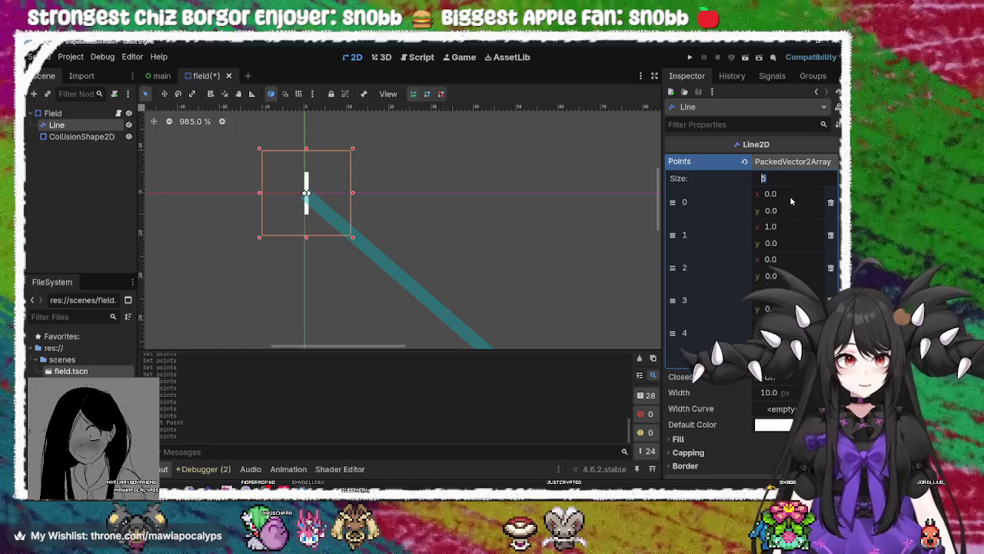
click(793, 224)
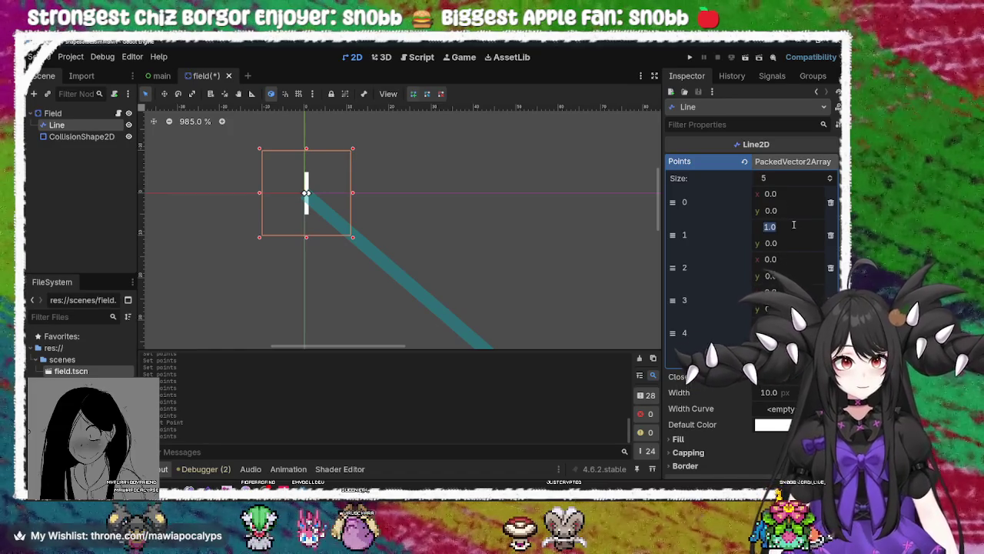
text(100)
key(Return)
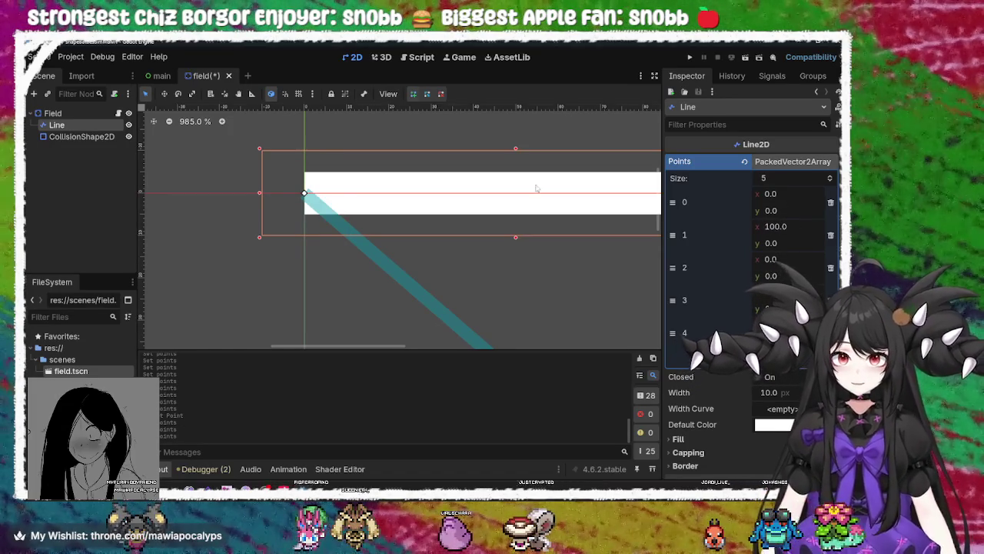
scroll(374, 206, down, 7)
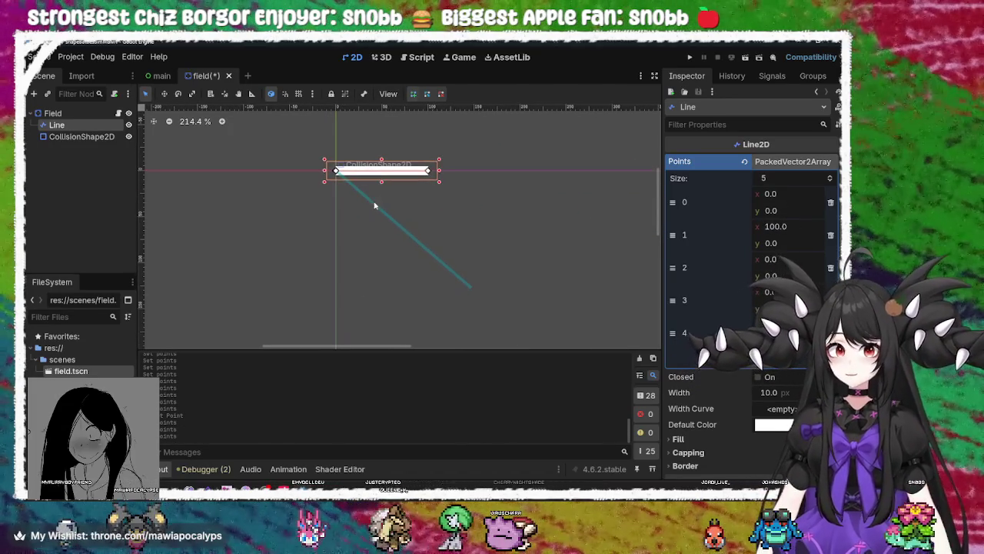
Set point 2 of the Line to (100, 100)
scroll(377, 206, up, 1)
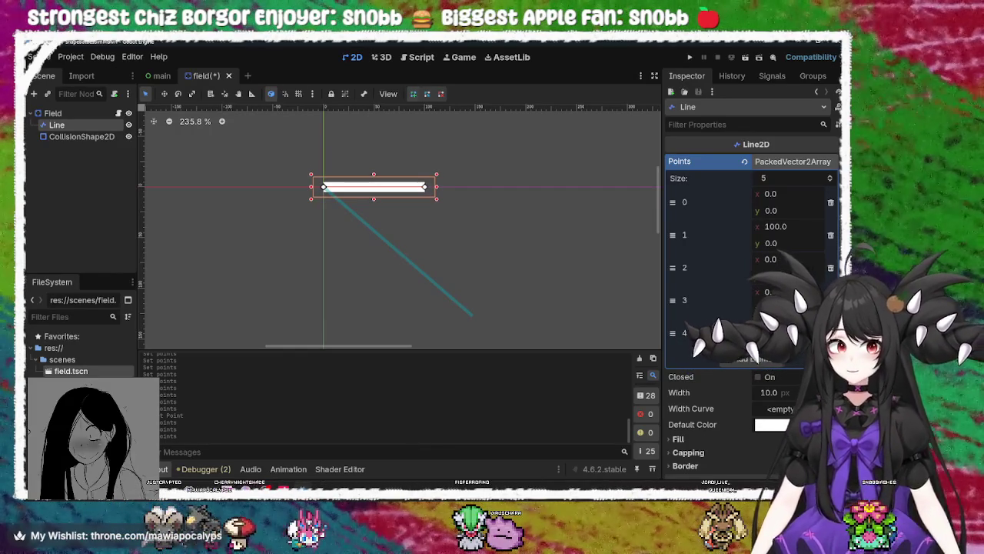
click(790, 257)
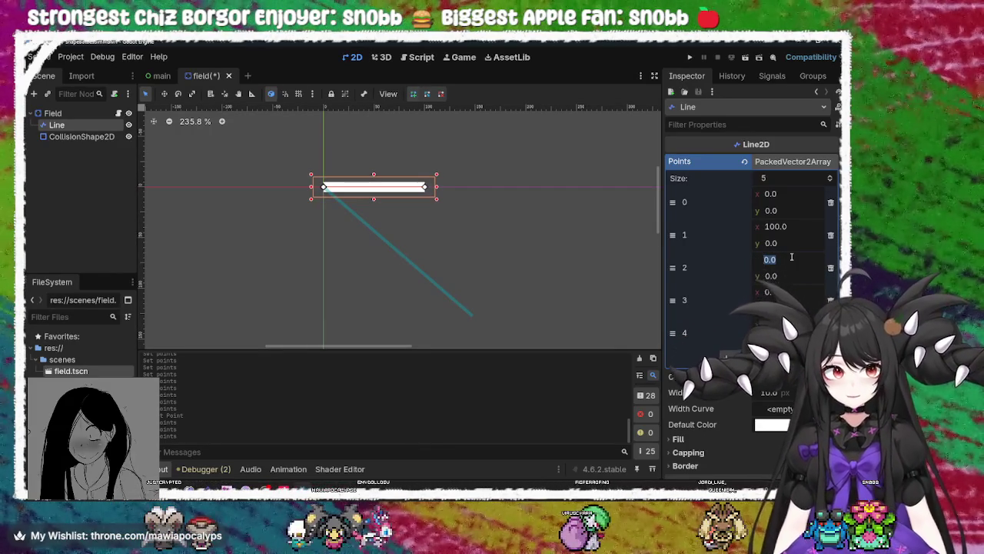
text(100)
key(Tab)
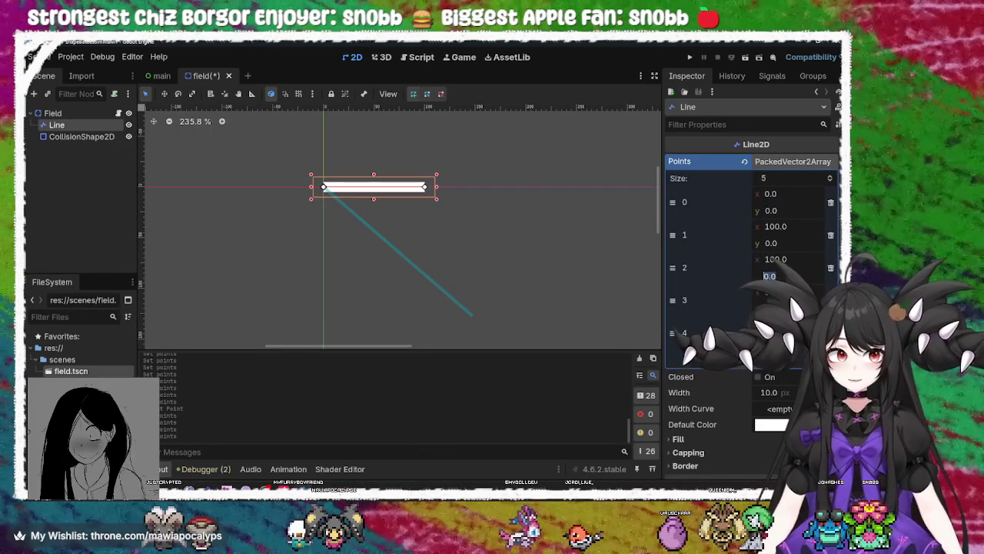
text(10)
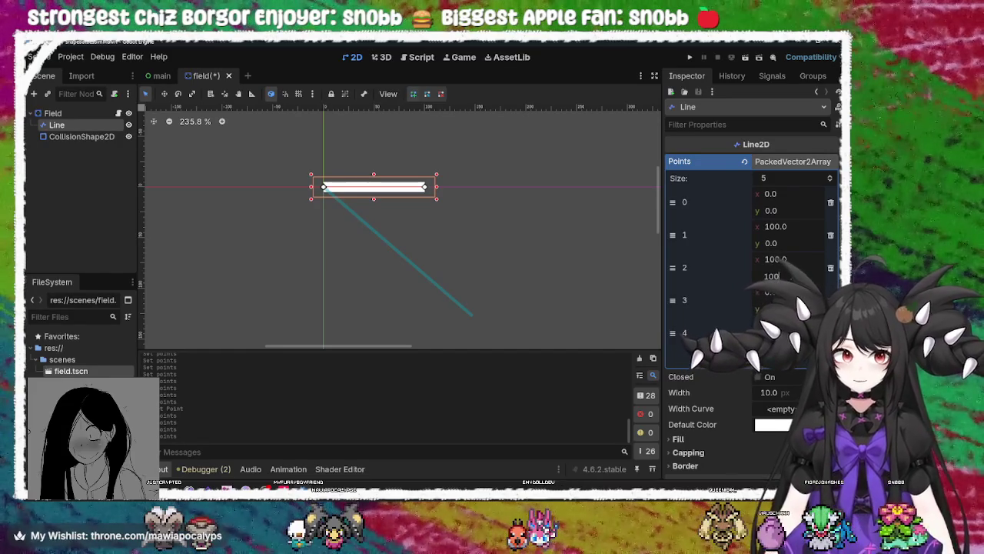
key(Return)
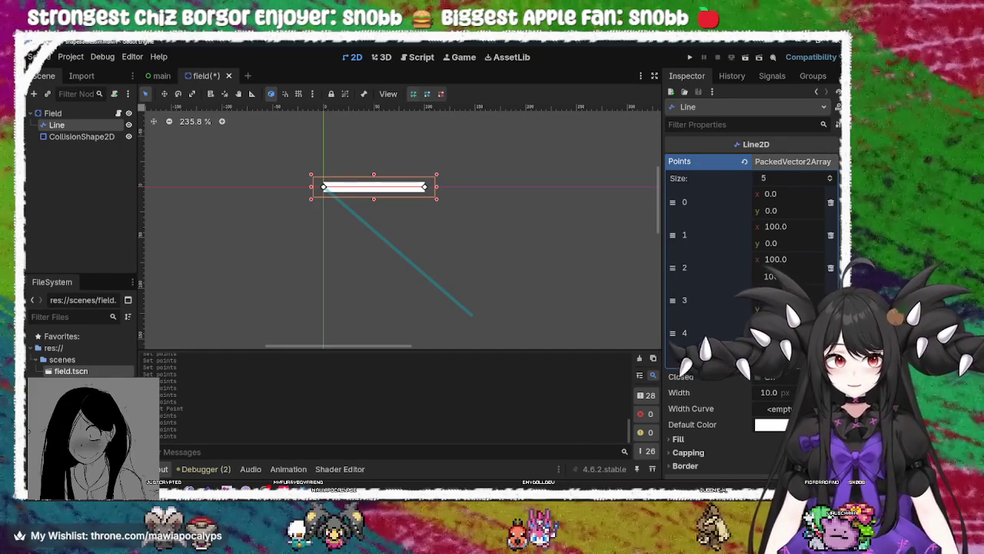
text(00)
key(Return)
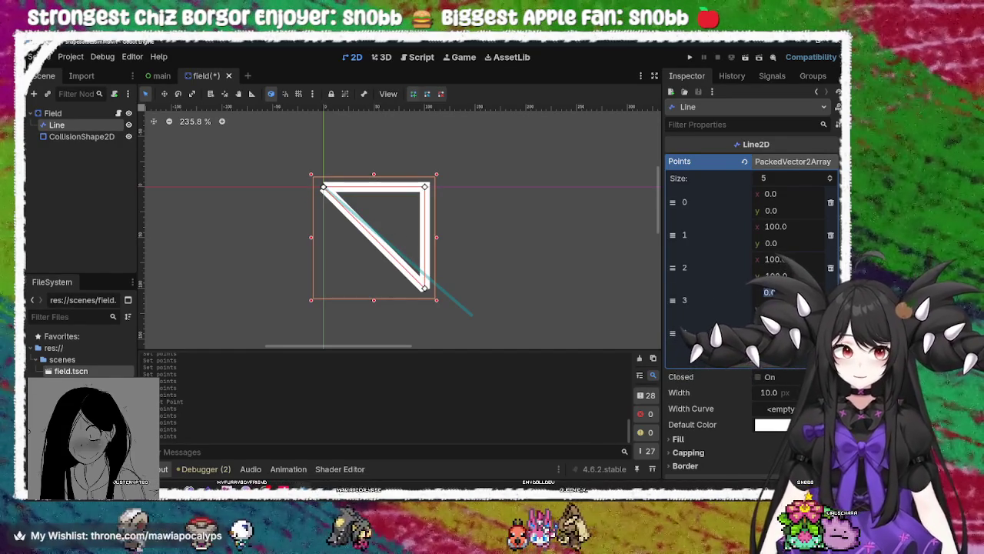
key(Tab)
Set point 3's y to 100, completing the square outline
scroll(750, 230, up, 3)
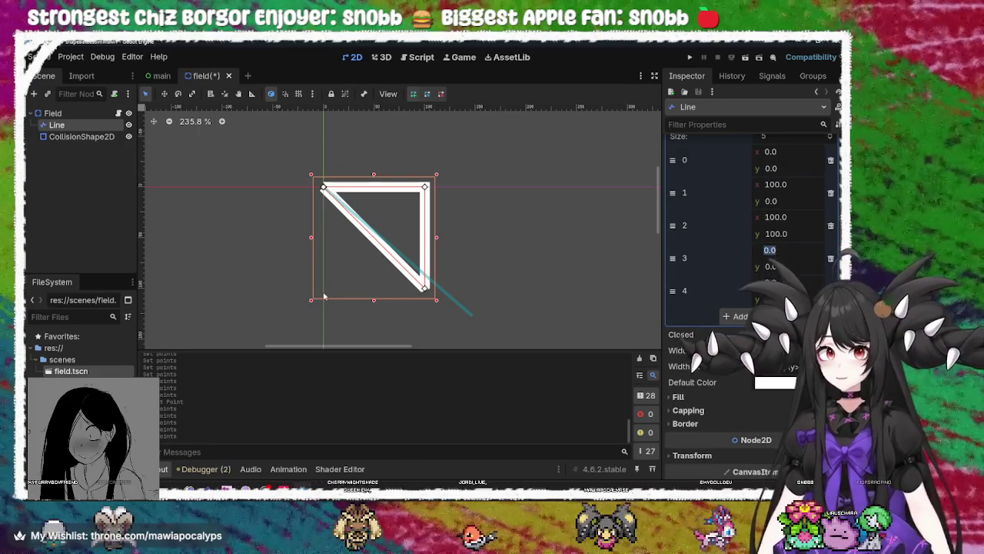
click(793, 252)
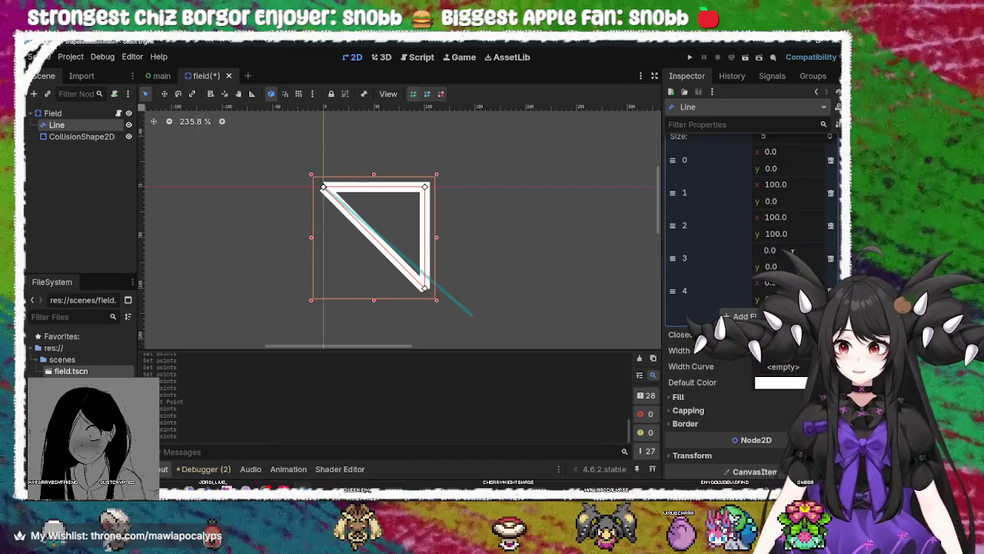
click(788, 266)
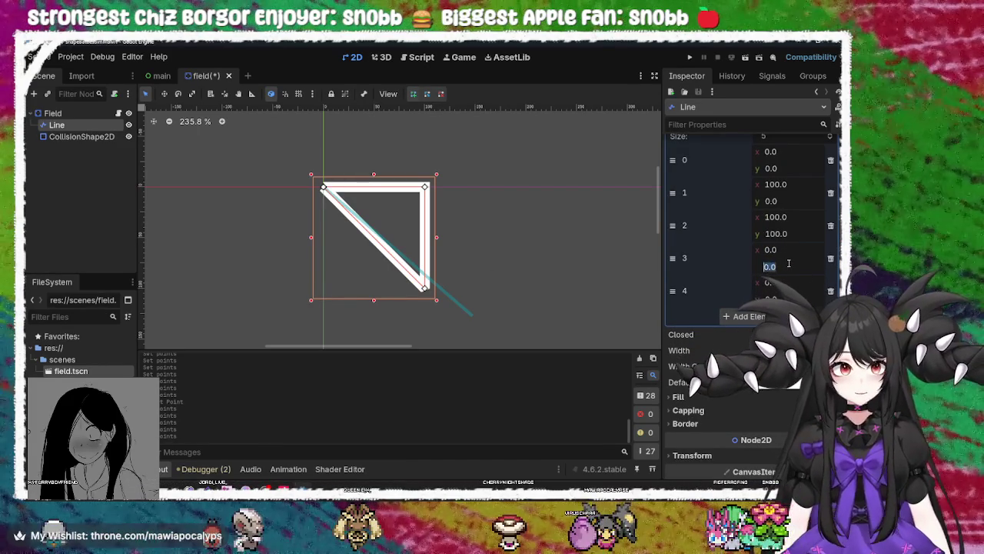
click(792, 266)
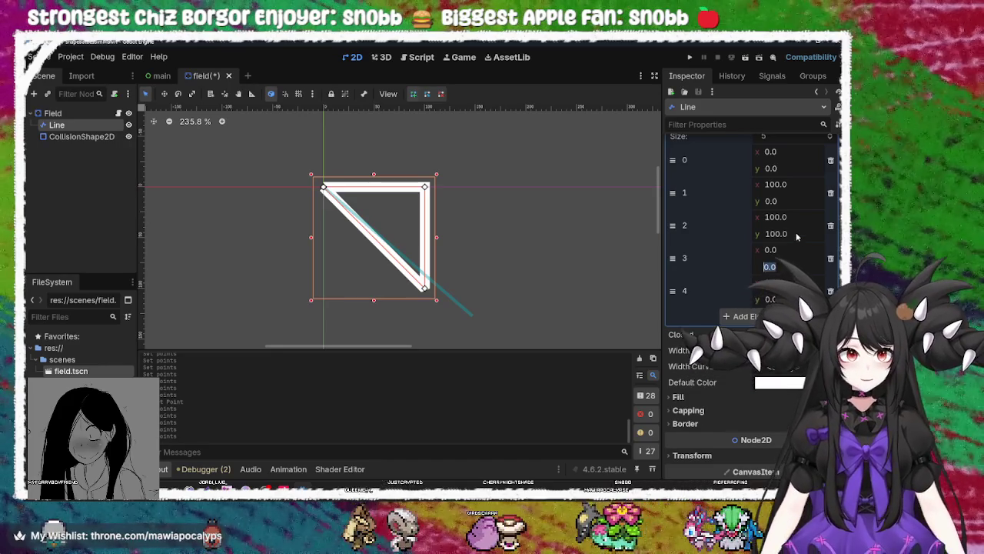
key(shift+Tab)
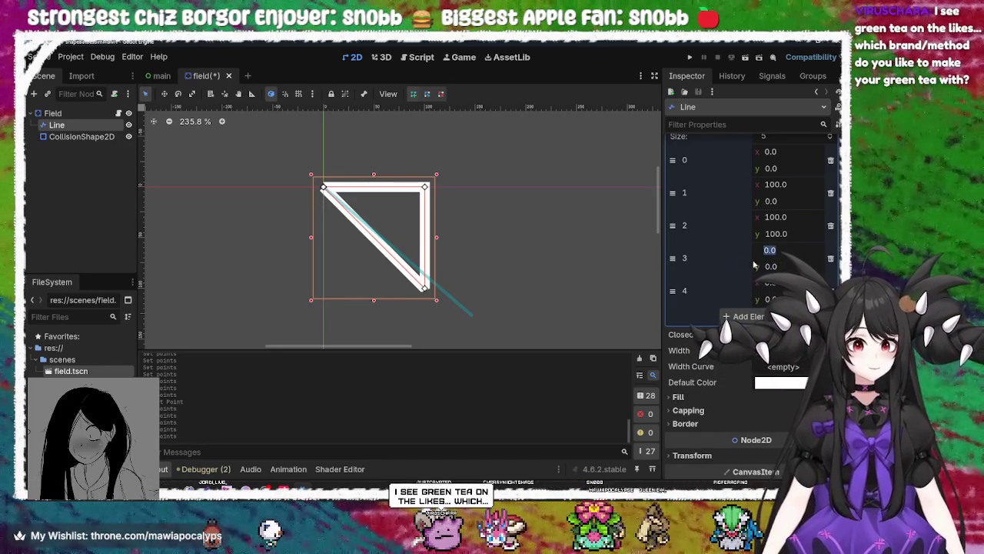
click(784, 266)
text(100)
key(Tab)
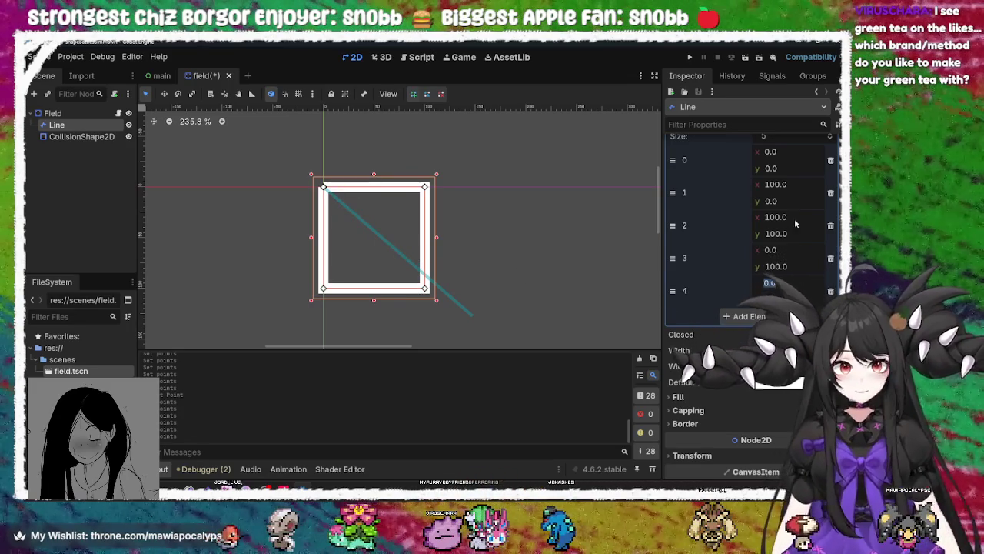
scroll(745, 296, up, 1)
click(788, 178)
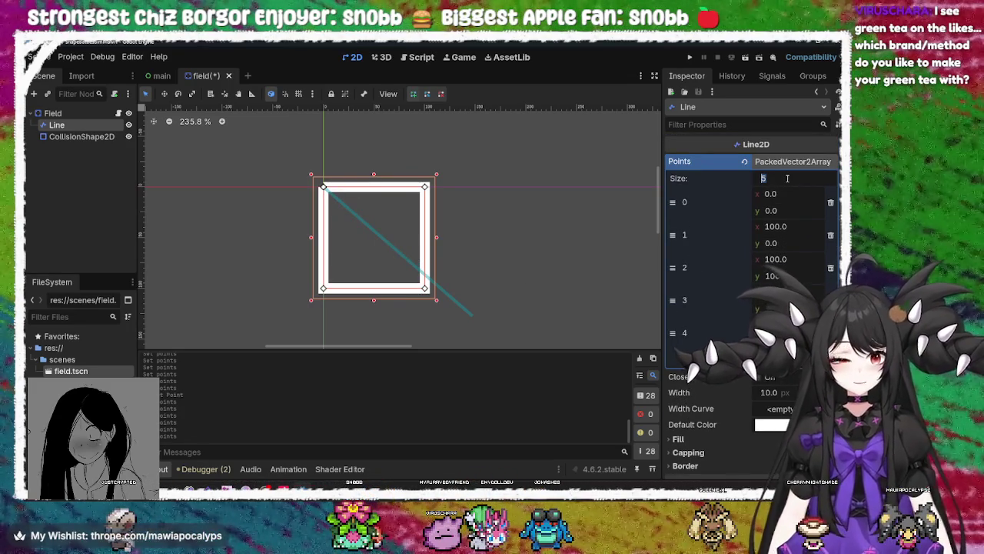
Reduce the Line's Points size to 4 and remove the stray extra point
text(4)
key(Return)
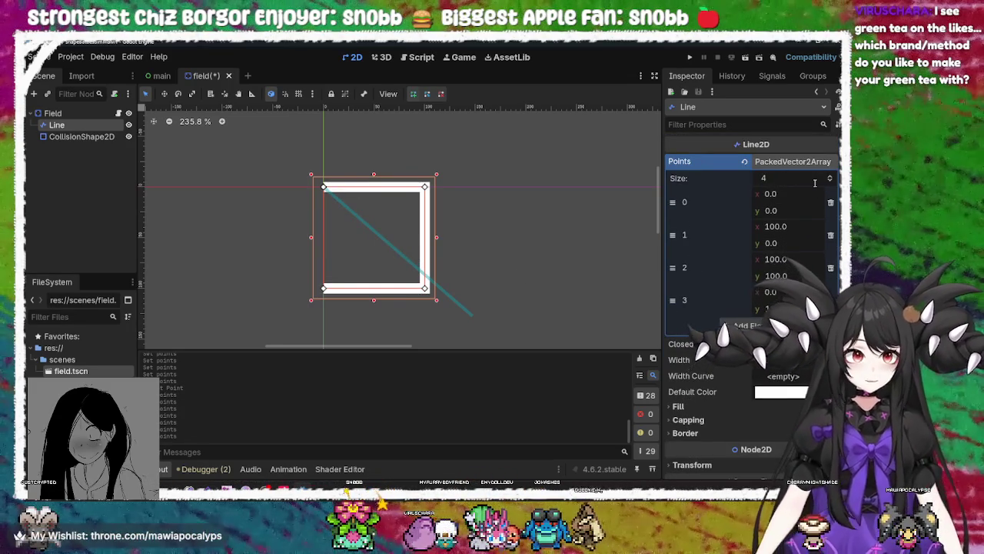
scroll(815, 182, down, 3)
scroll(783, 173, up, 3)
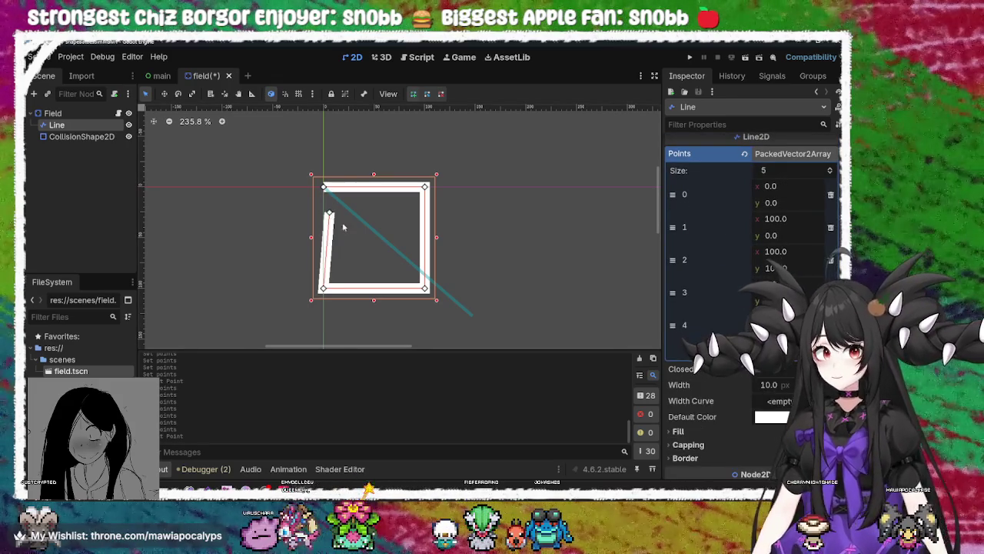
key(ctrl+z)
click(831, 325)
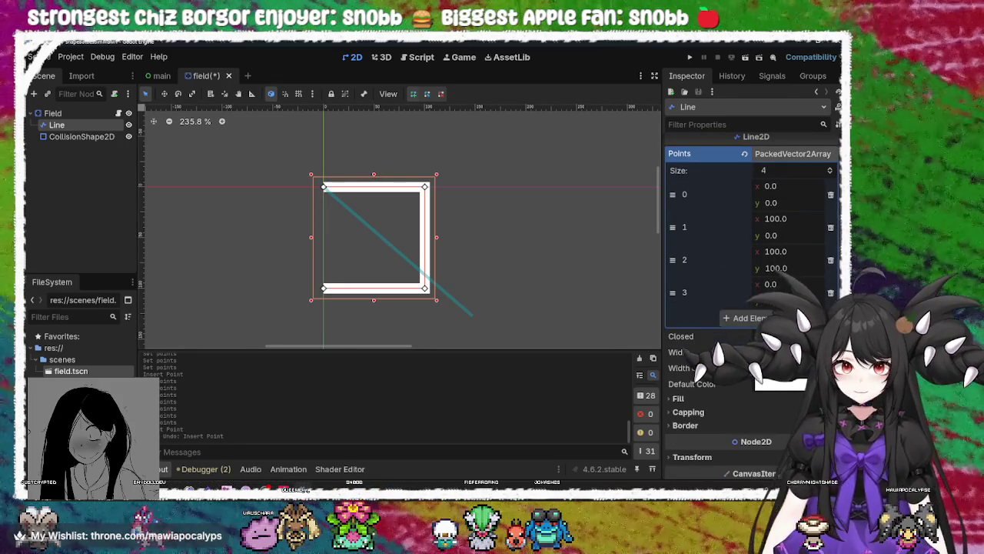
Enable the Line2D Closed option so the square outline joins into a loop
click(765, 336)
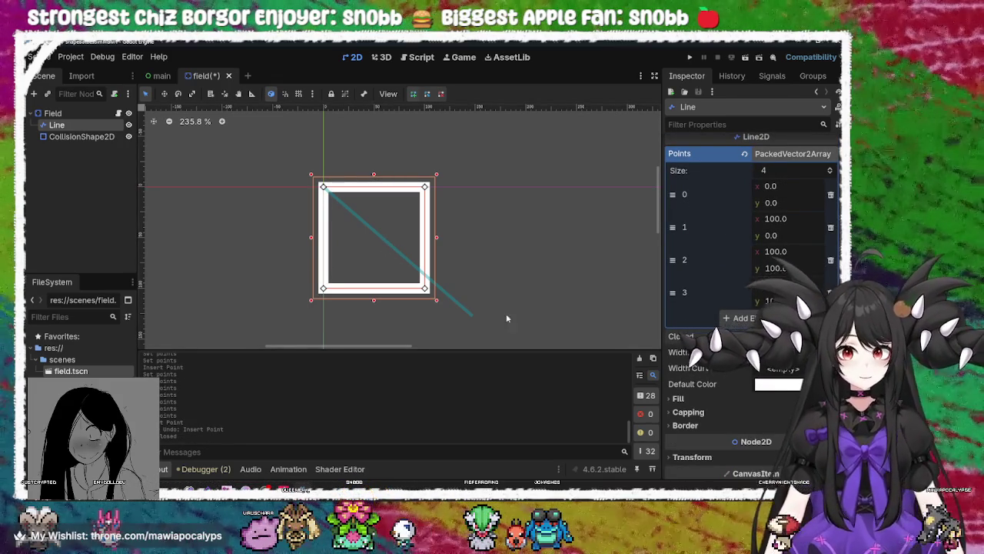
click(771, 425)
click(772, 426)
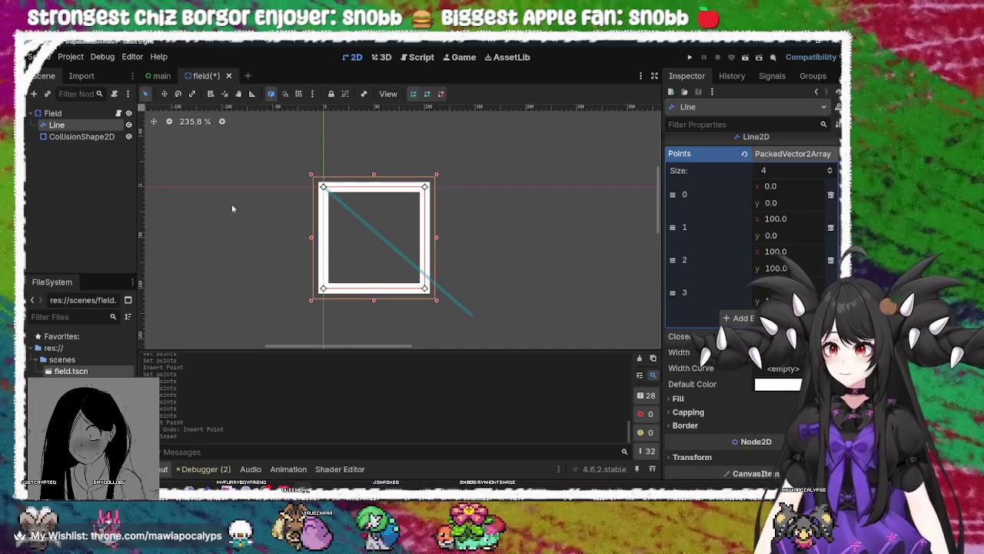
click(69, 136)
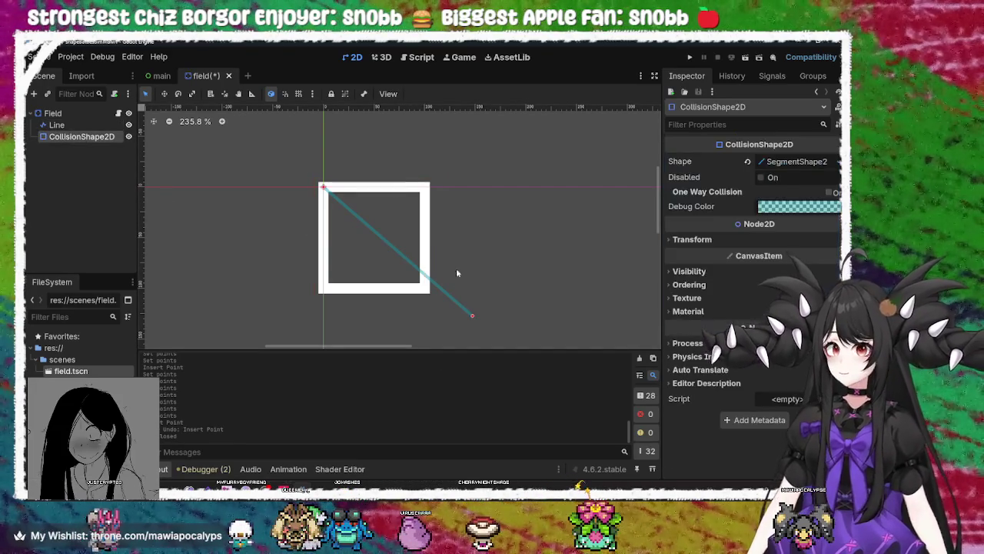
Drag the CollisionShape2D segment's far endpoint level with its start at the square's top corner
drag(425, 191, 422, 186)
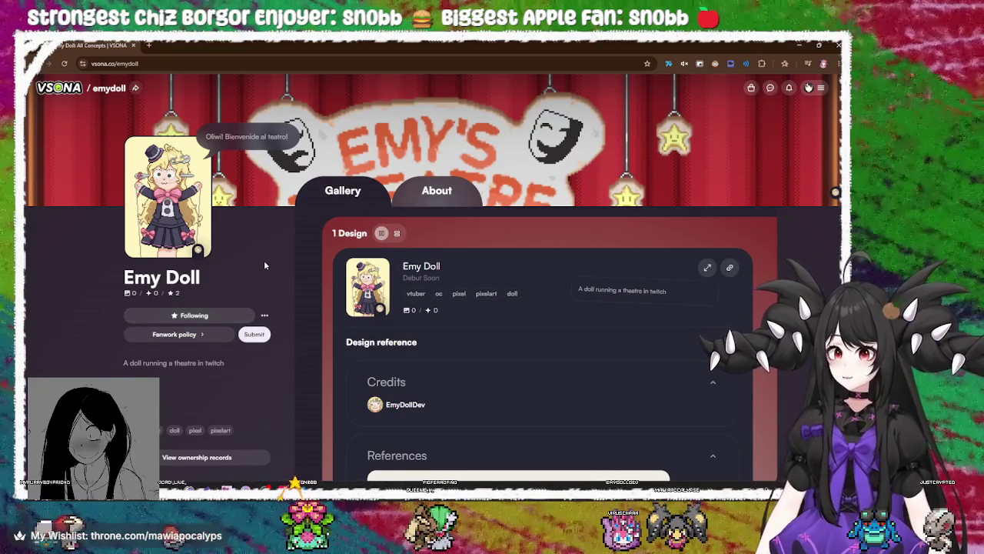
Open the creator's fanwork policy, read it, and close it
scroll(264, 262, down, 1)
click(206, 297)
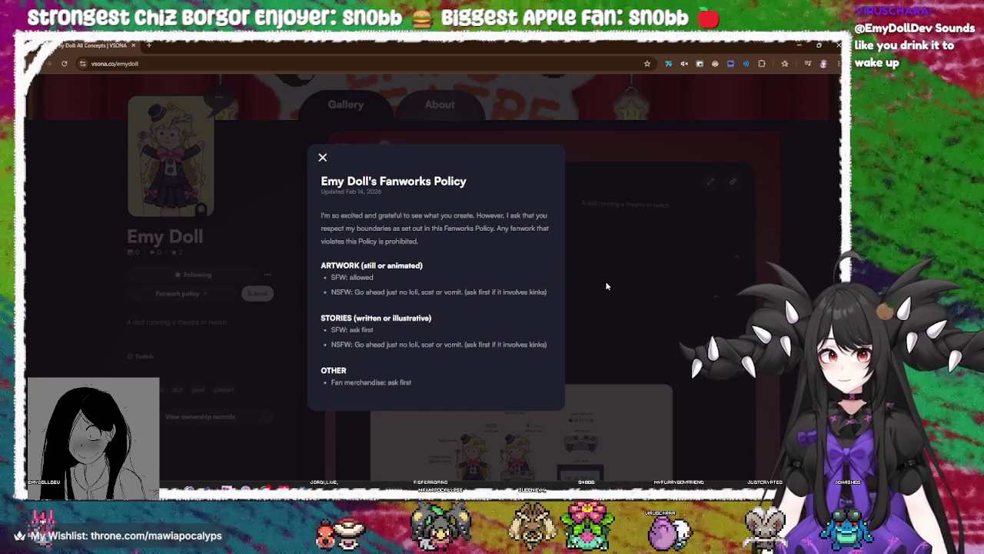
click(323, 159)
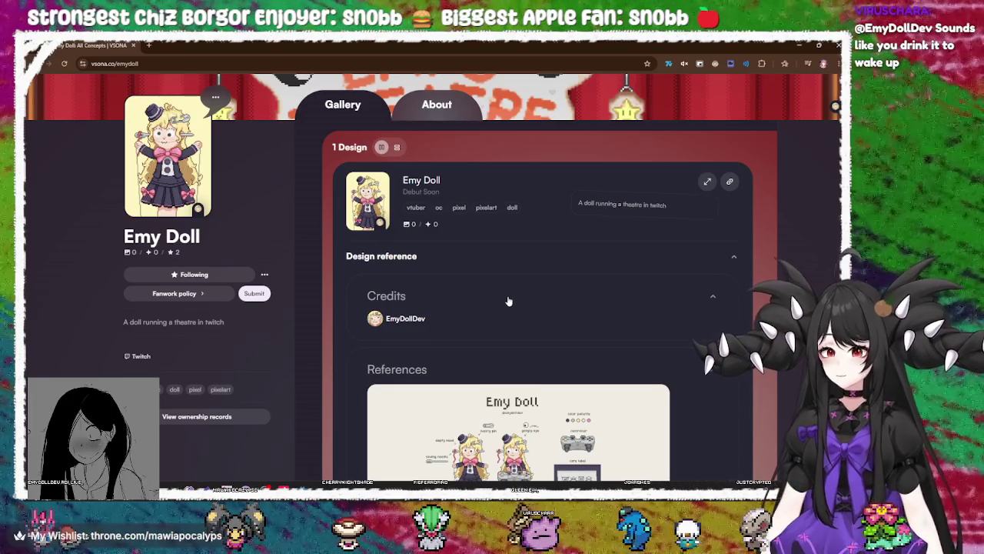
View the talk animation and character profile images enlarged, closing each afterwards
scroll(508, 301, down, 5)
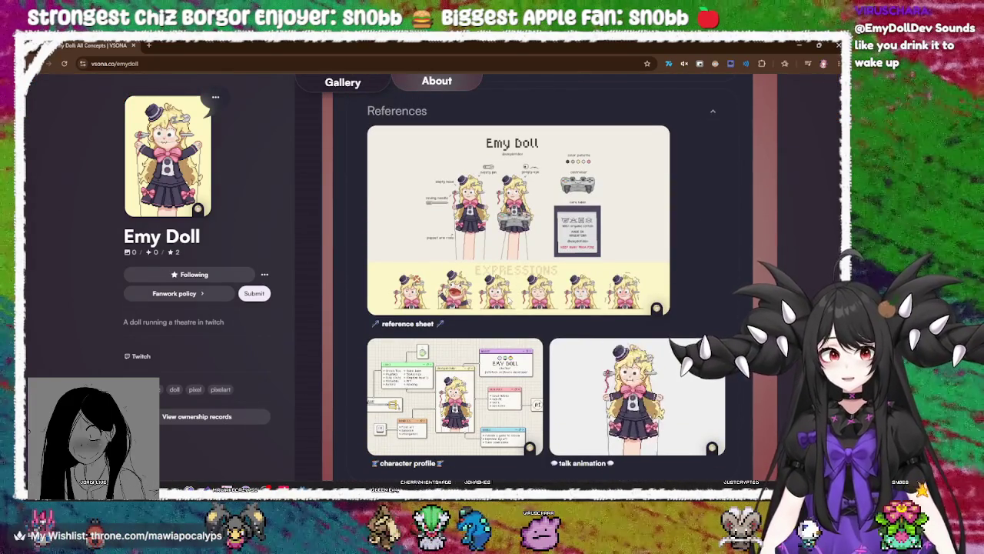
scroll(645, 283, down, 2)
click(645, 282)
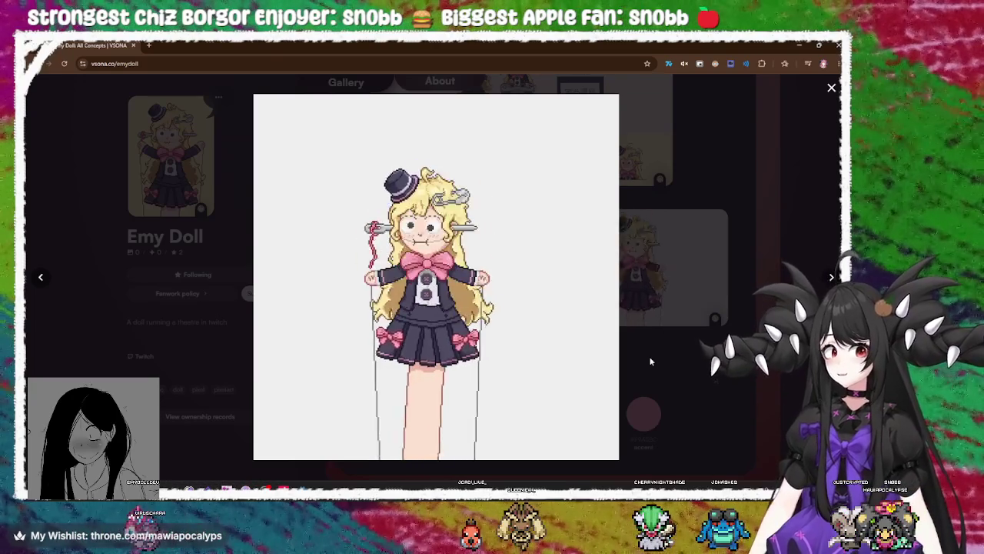
click(649, 356)
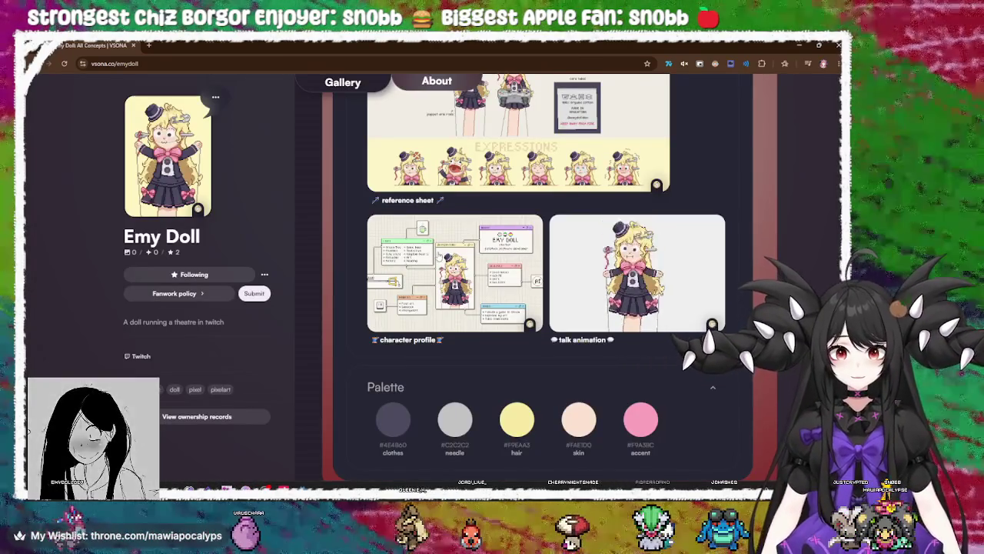
click(440, 256)
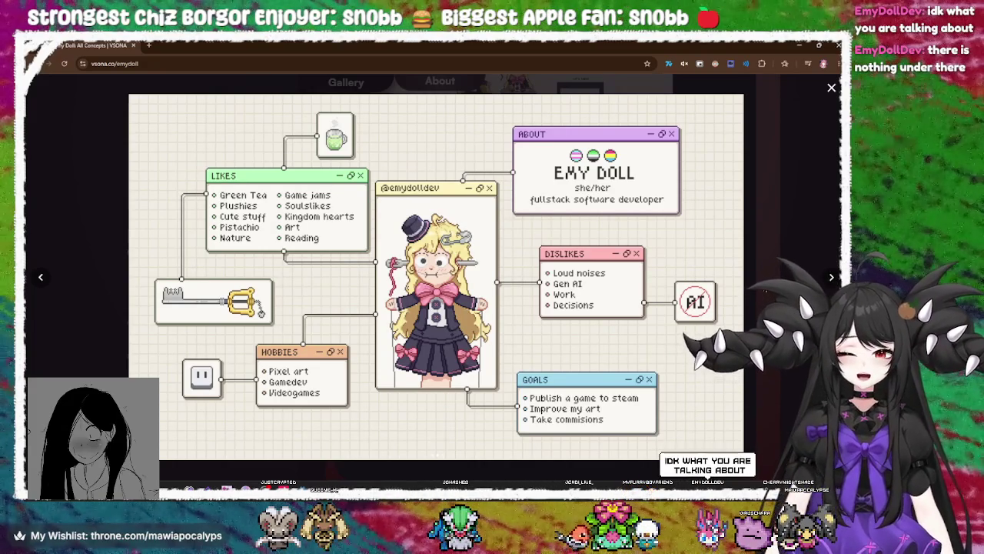
key(Escape)
Enlarge the talk animation image and close it again
click(674, 276)
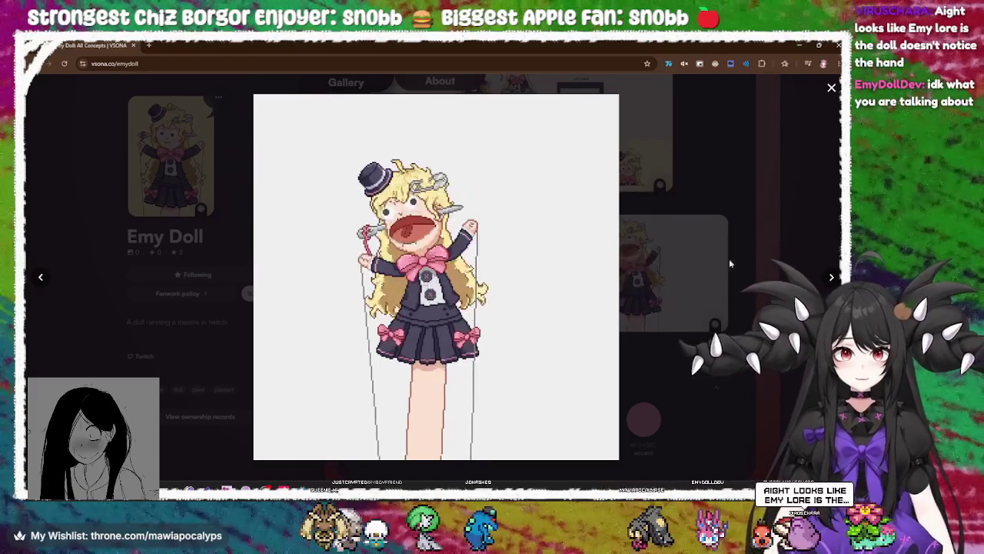
click(736, 166)
scroll(723, 300, down, 5)
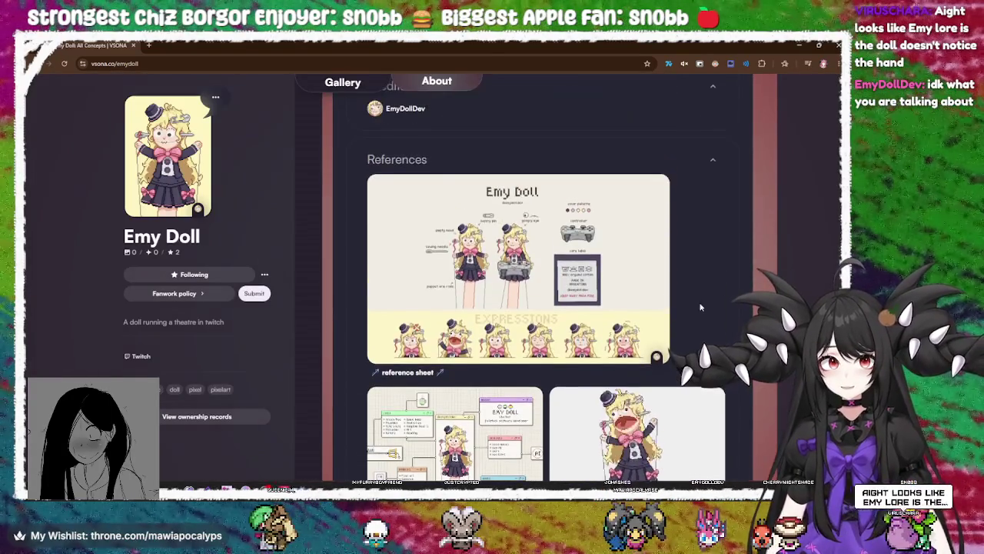
View the reference sheet enlarged, close it, and scroll back to the Gallery top
click(650, 299)
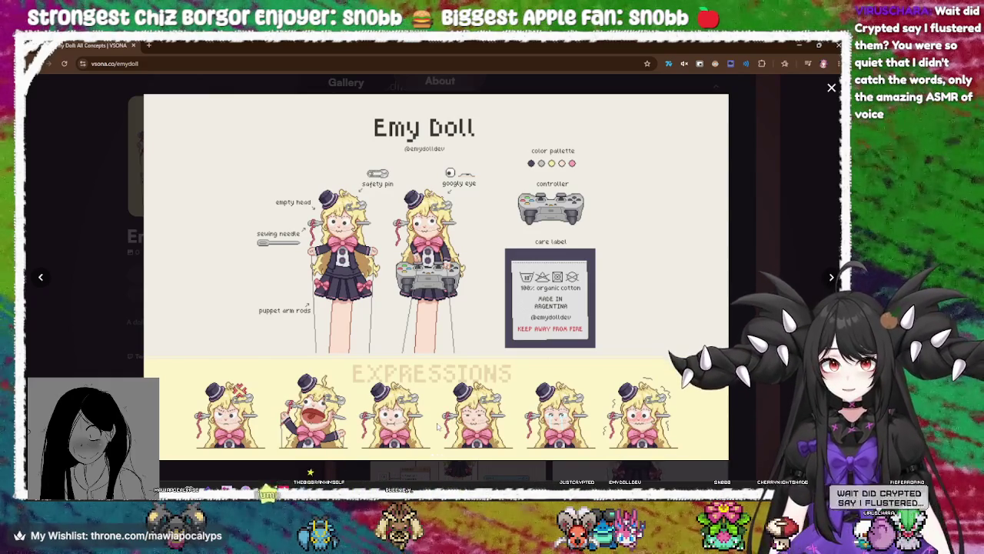
click(774, 379)
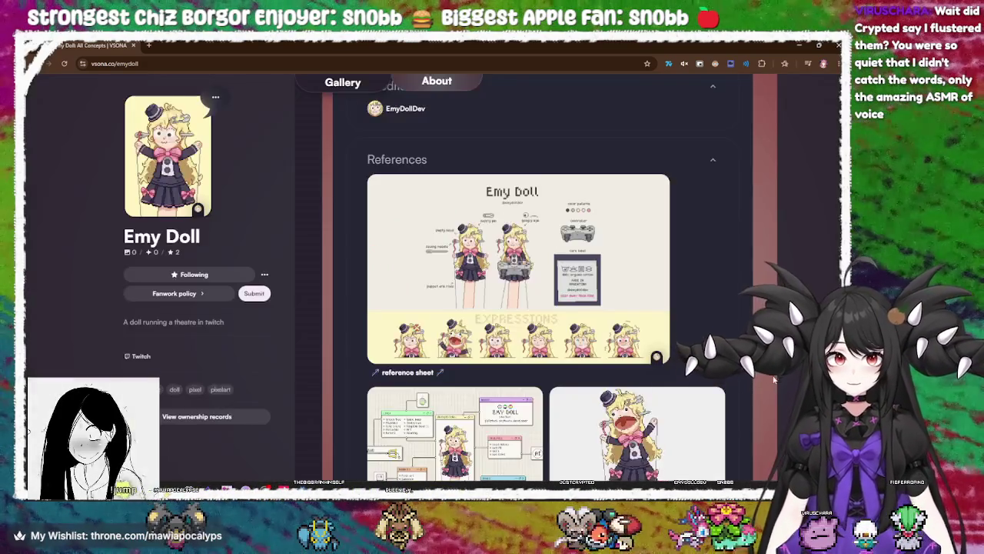
scroll(744, 375, up, 2)
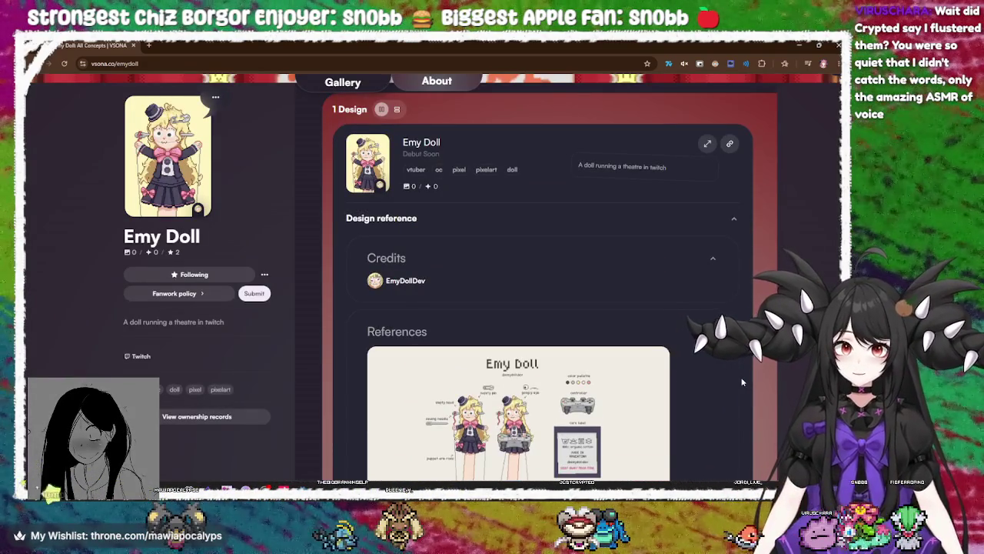
scroll(742, 383, up, 2)
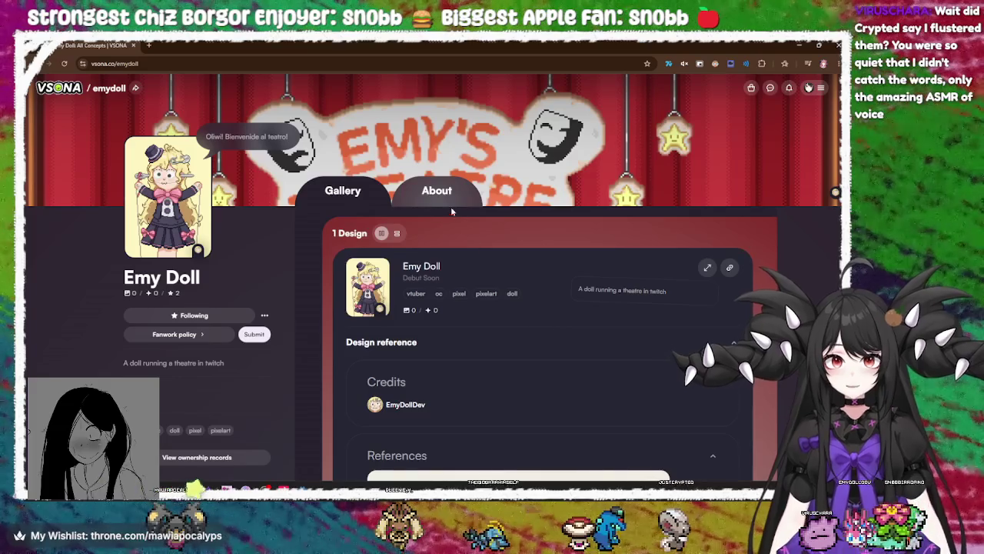
Open the profile's About tab and select the 20cm Height value
click(447, 199)
scroll(538, 311, down, 1)
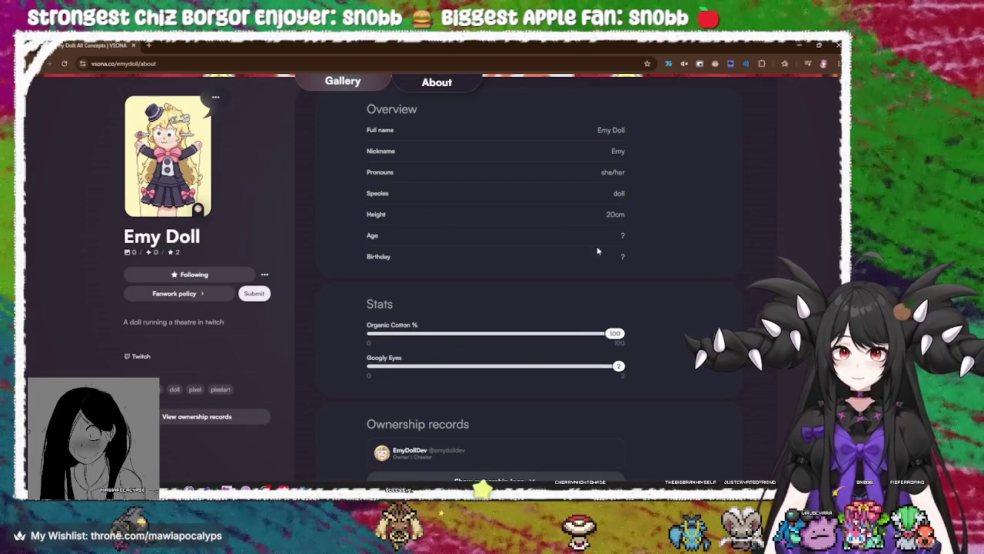
double_click(615, 215)
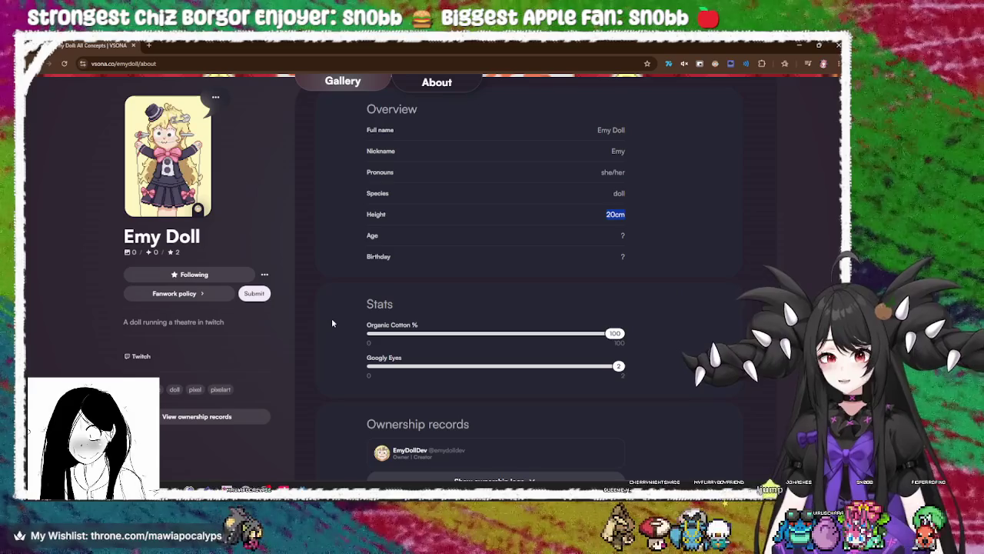
Switch to the chat and capture a screenshot of it with Win+Shift+S
key(alt+Tab)
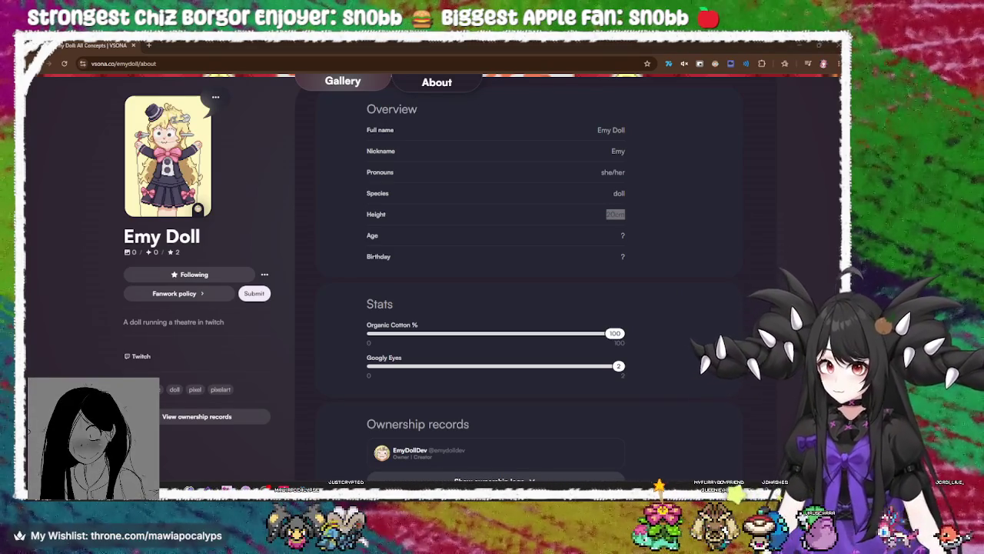
key(super+shift+s)
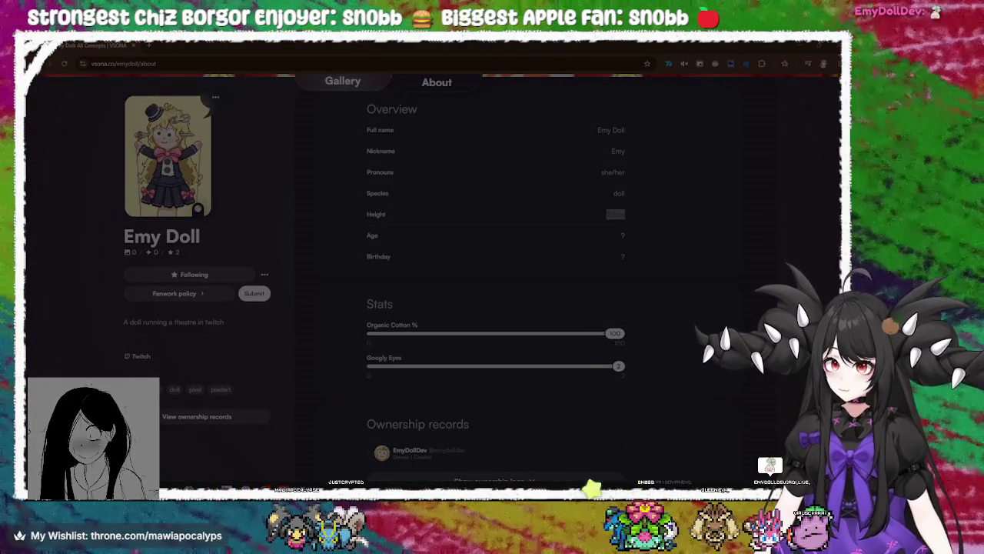
key(Escape)
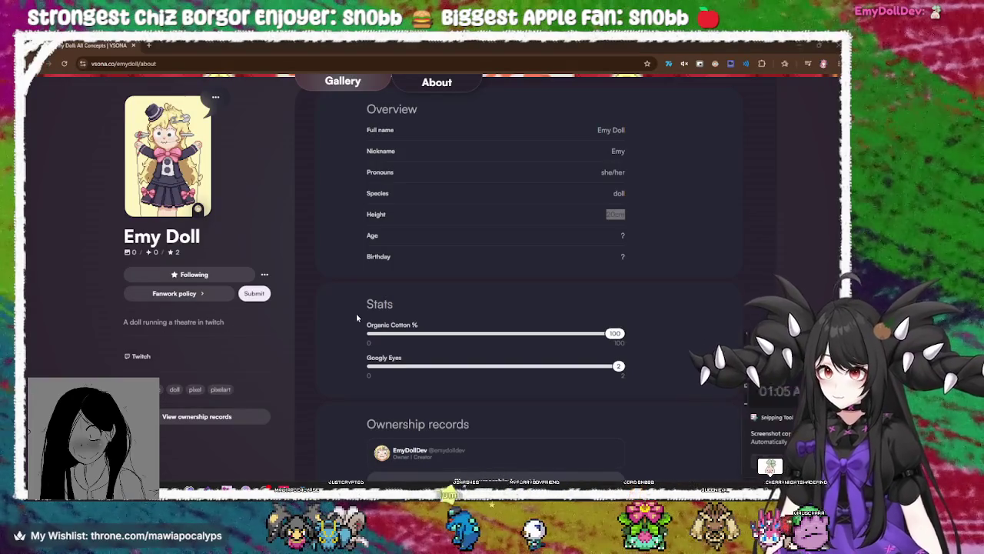
Open the captured chat screenshot, then move and shrink its window down and left
click(731, 388)
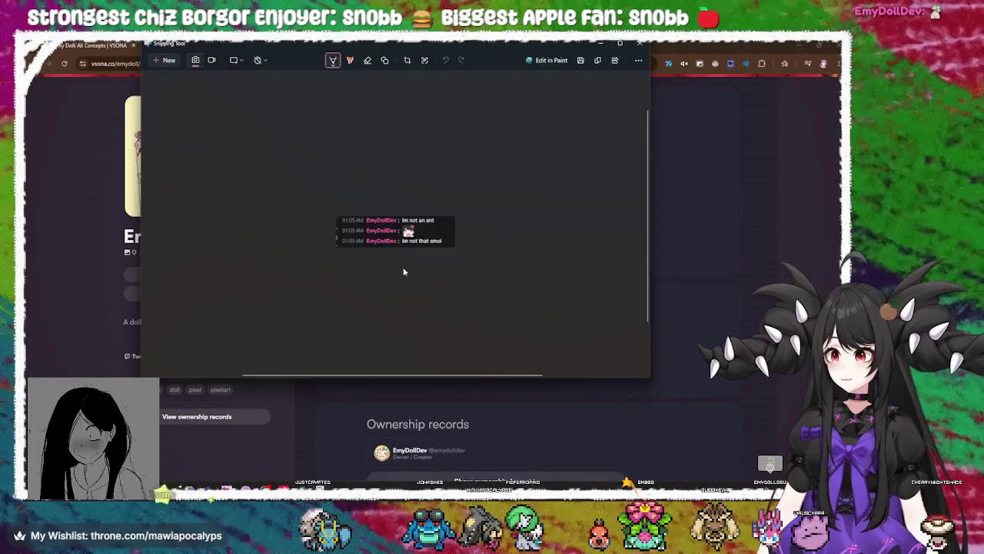
scroll(406, 257, up, 5)
mouse_move(454, 43)
mouse_down()
mouse_move(370, 83)
mouse_move(310, 93)
mouse_up()
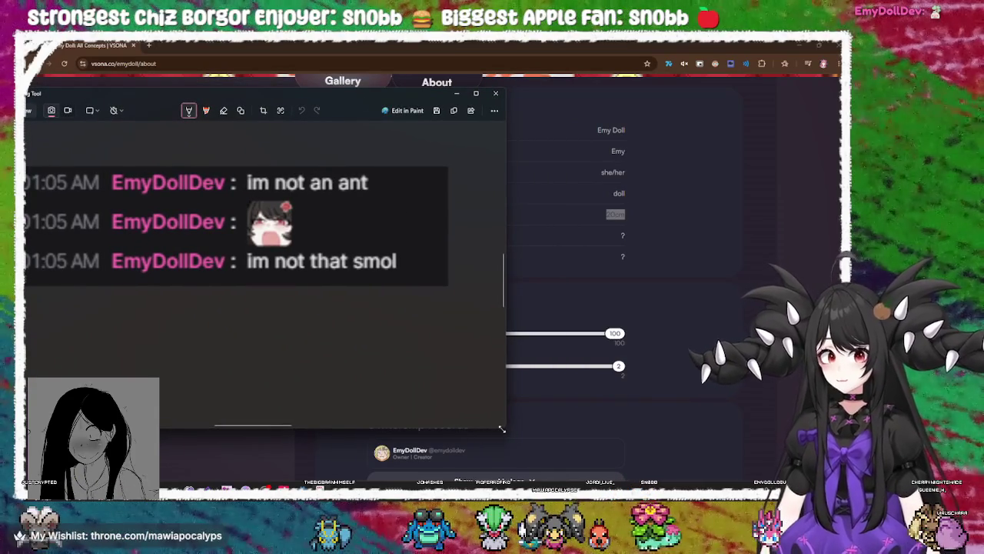
mouse_move(506, 427)
mouse_down()
mouse_move(429, 325)
mouse_move(304, 313)
mouse_up()
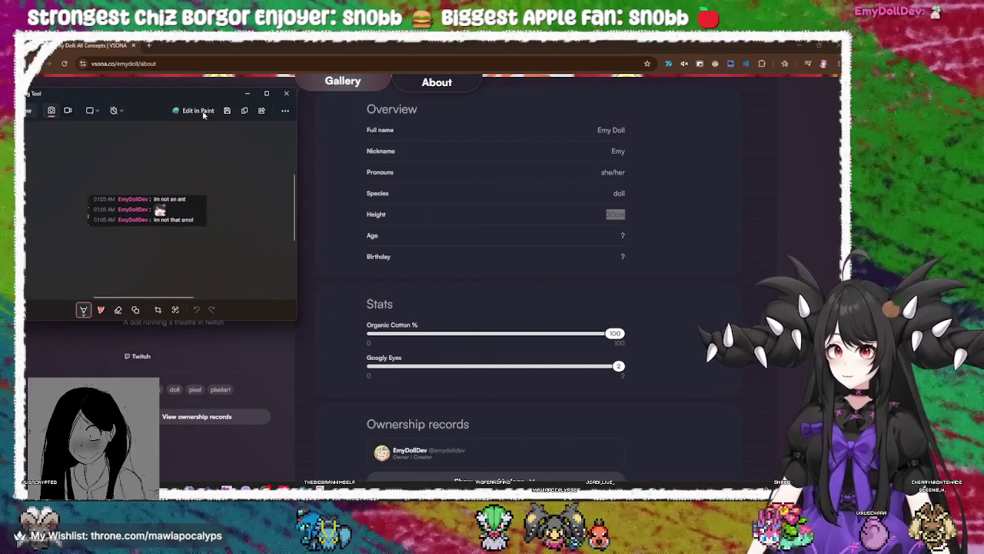
mouse_move(194, 100)
mouse_down()
mouse_move(294, 119)
mouse_move(237, 109)
mouse_up()
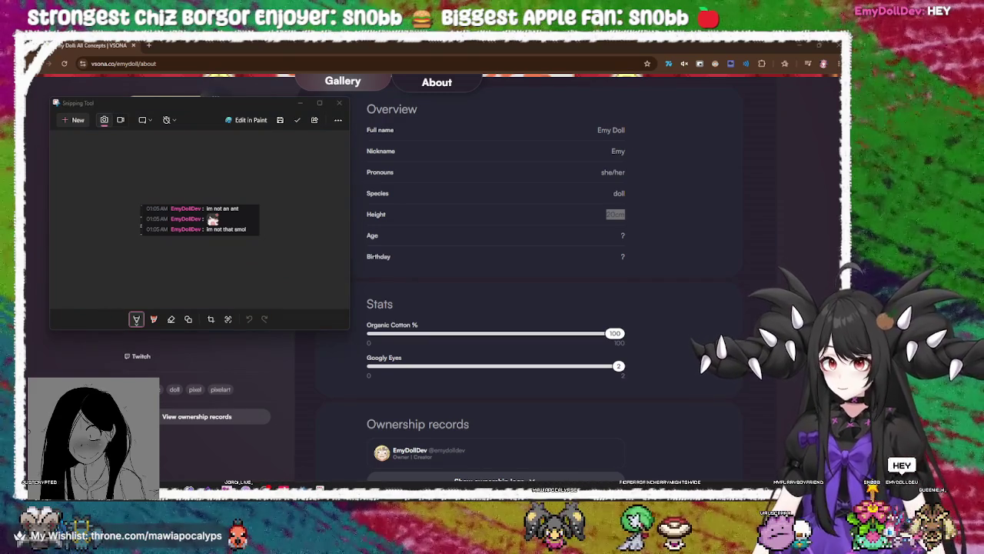
Bring the profile page forward, select and deselect the Height rows, then return to the screenshot
scroll(213, 219, up, 4)
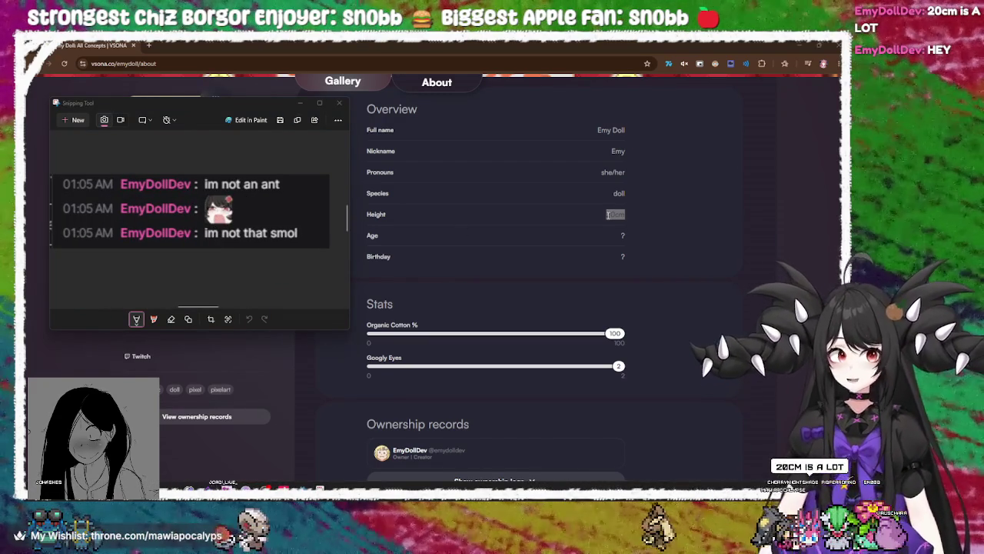
click(609, 215)
triple_click(606, 215)
click(606, 220)
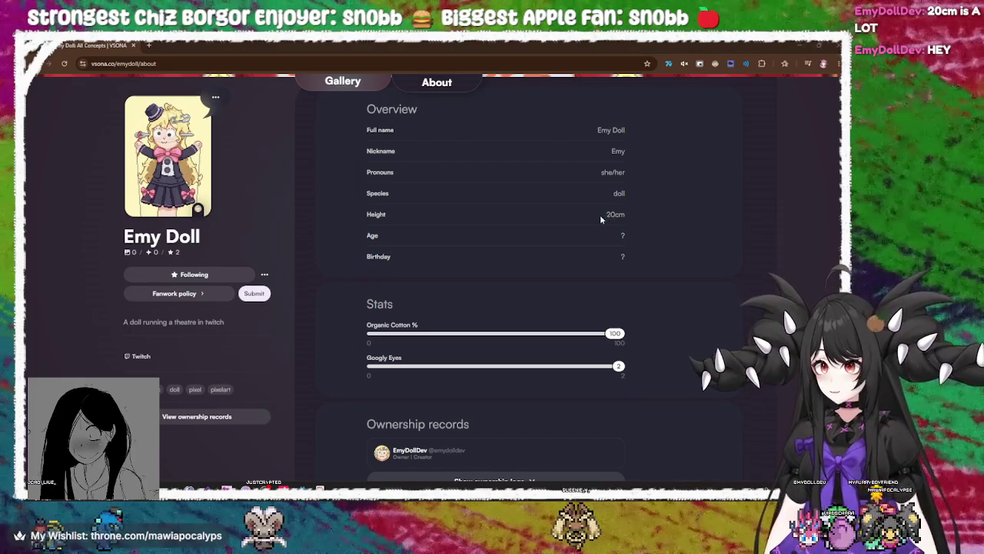
key(alt+Tab)
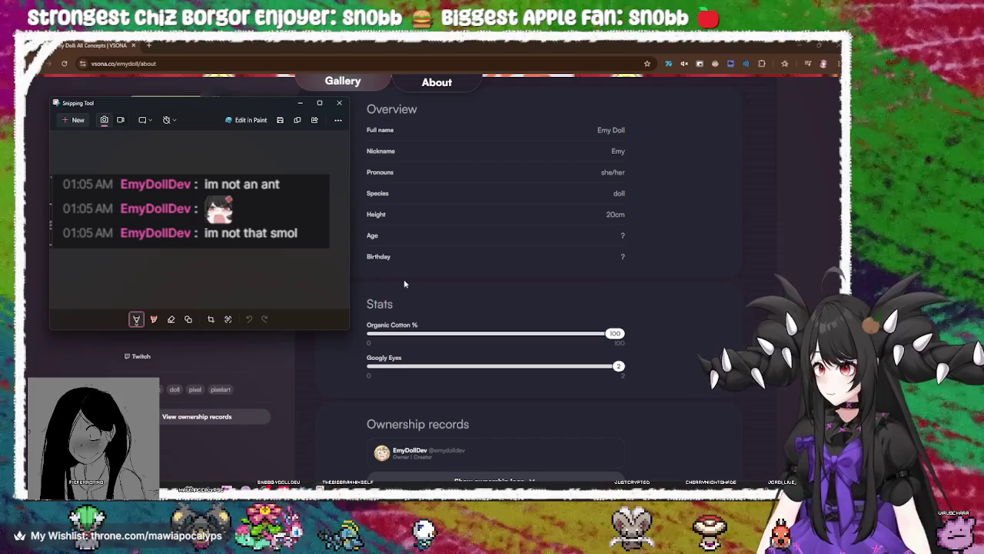
Return to the profile page, select the Stats heading, and scroll through the About tab
click(715, 276)
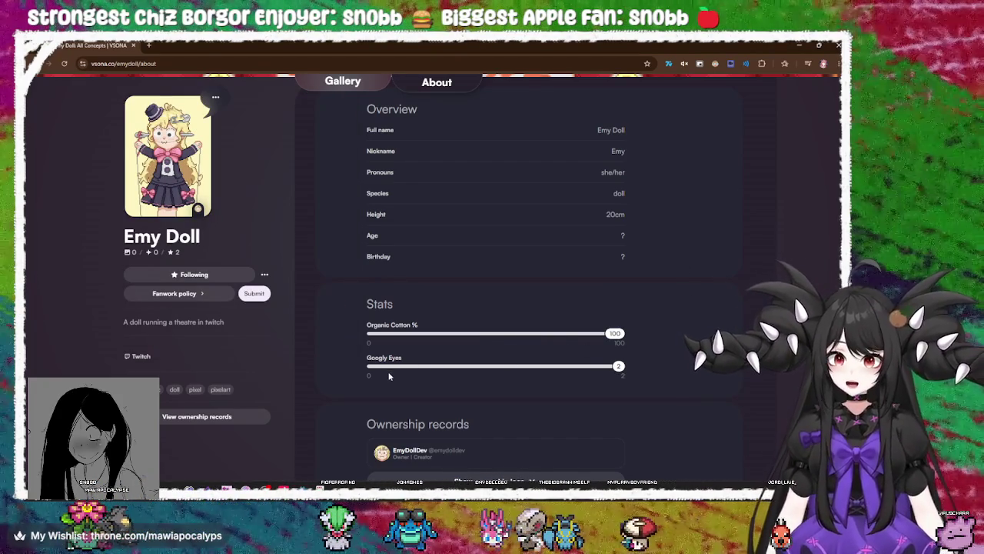
double_click(383, 307)
scroll(462, 319, down, 1)
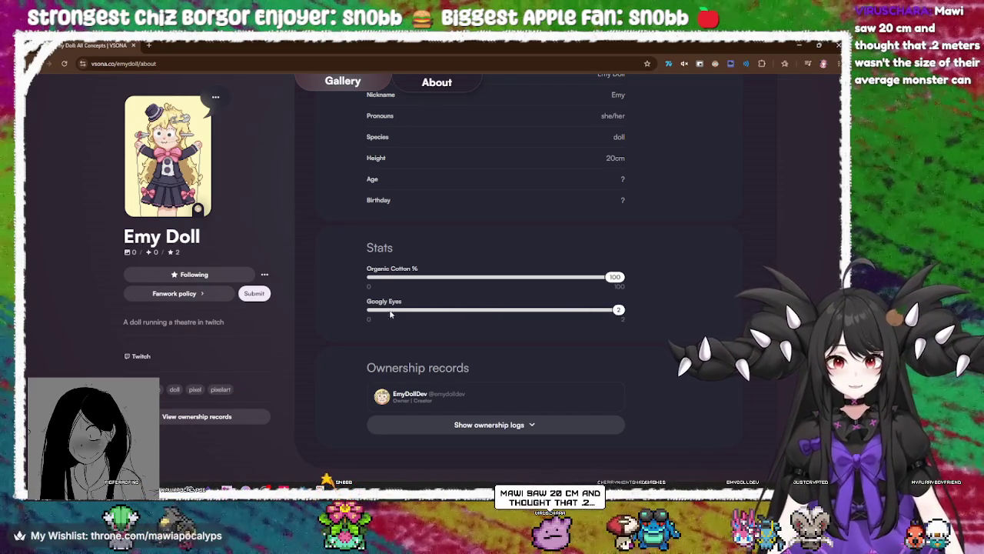
scroll(486, 307, up, 2)
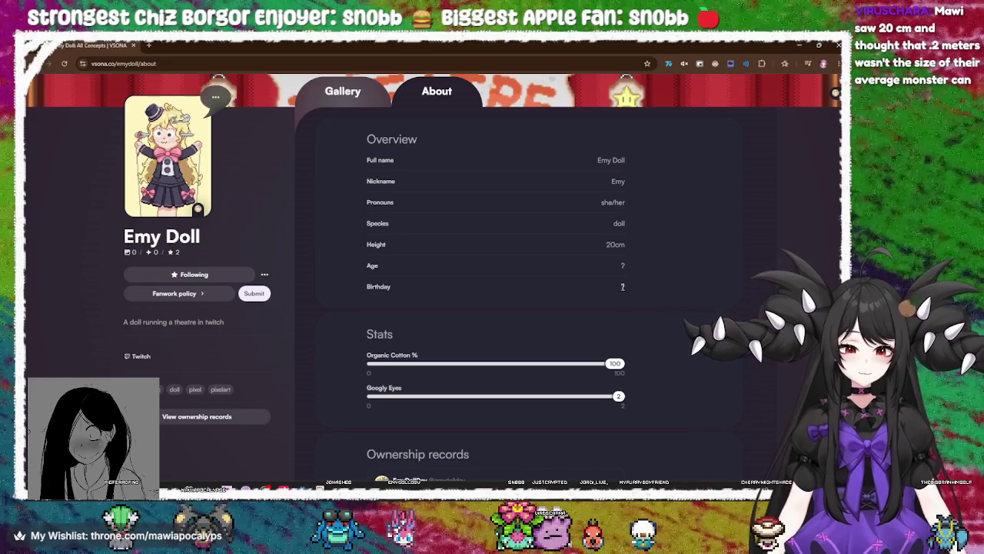
Select the Birthday value, clear it, and open the creator's Twitch channel
double_click(623, 286)
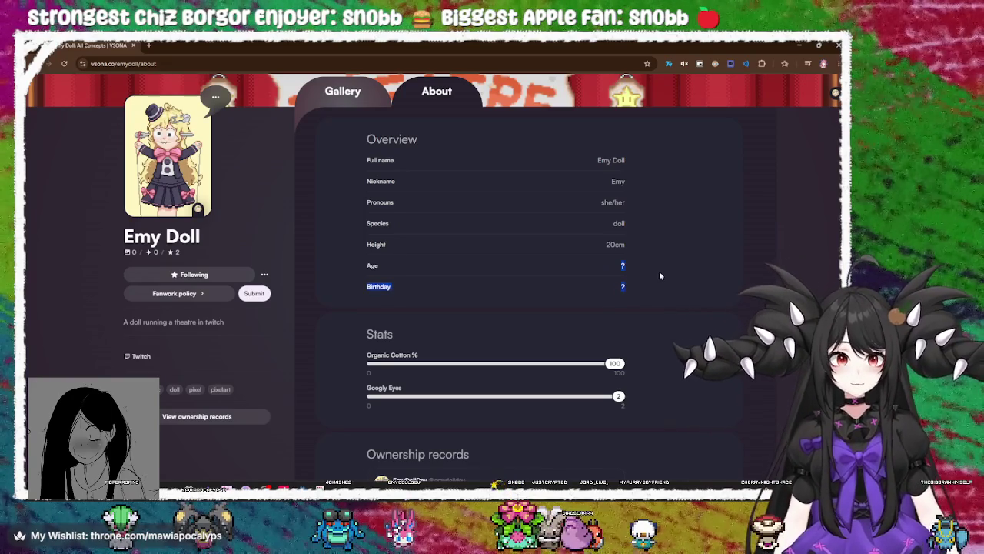
click(258, 349)
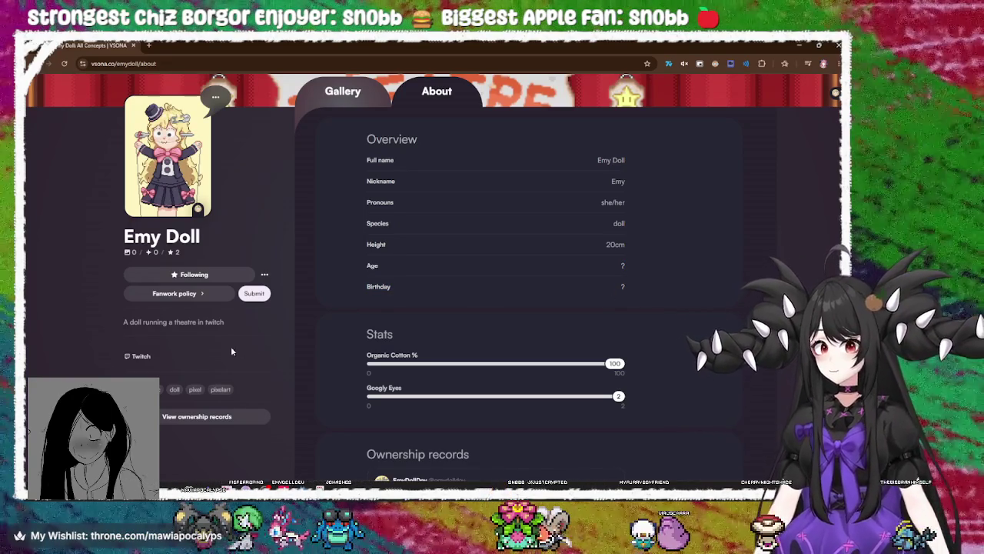
click(146, 359)
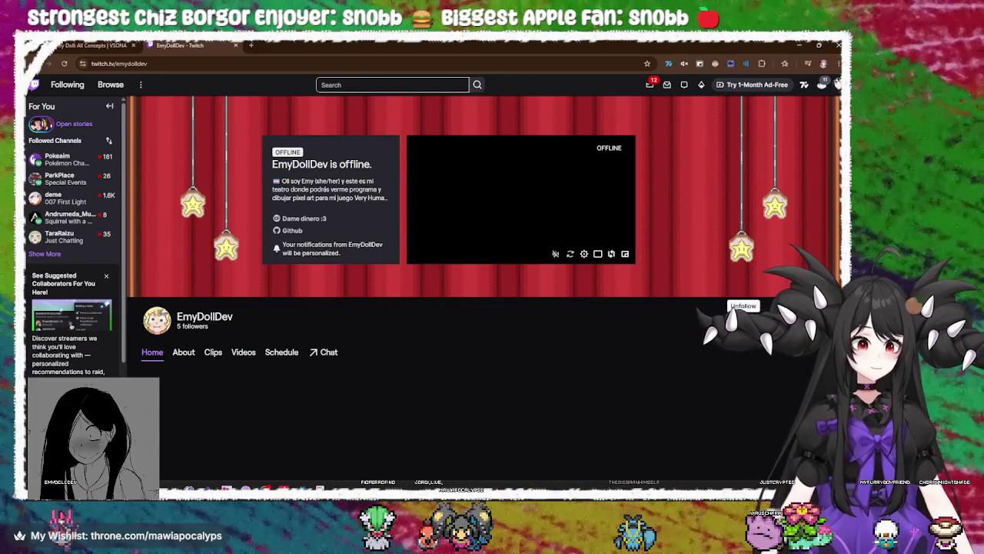
drag(208, 326, 180, 332)
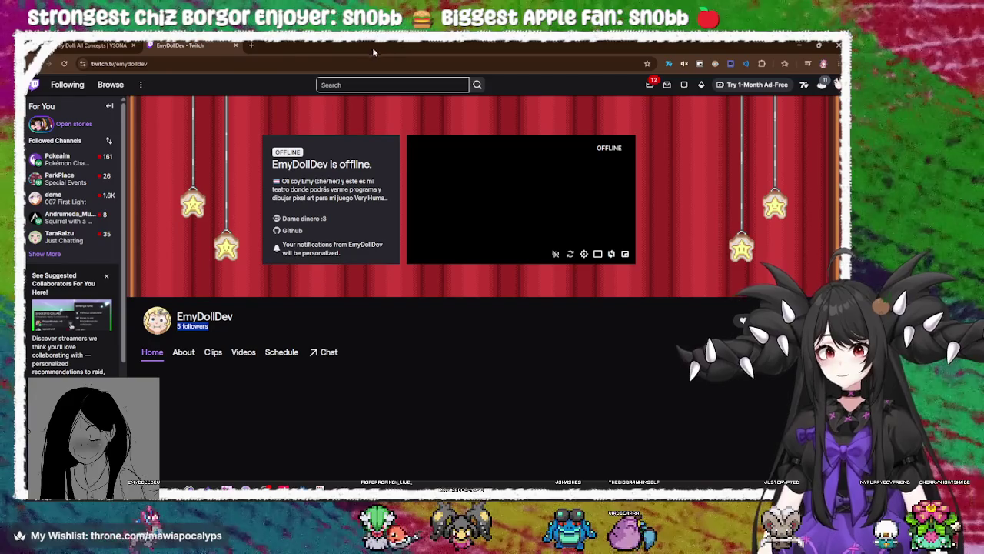
click(236, 45)
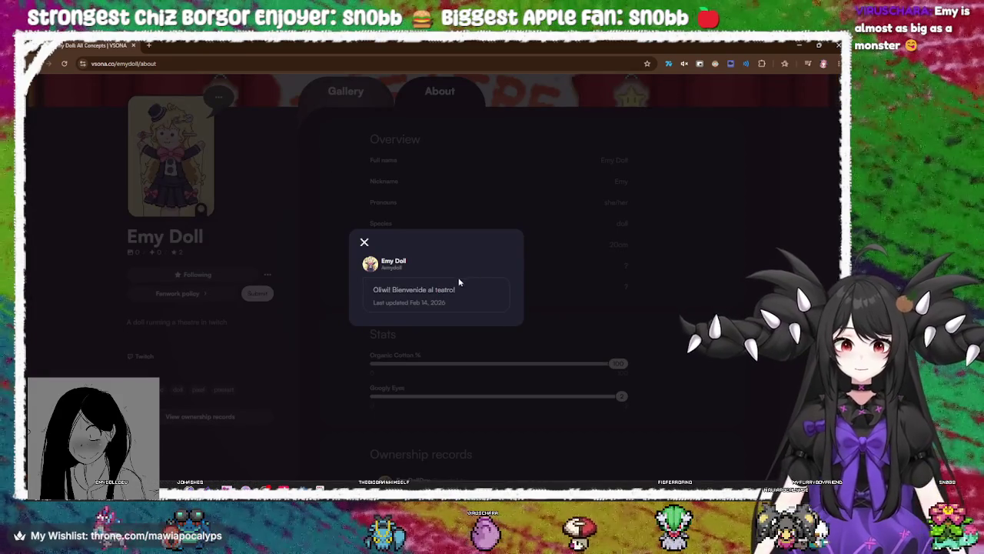
Close the greeting popup and switch the profile to its Gallery design card
double_click(382, 289)
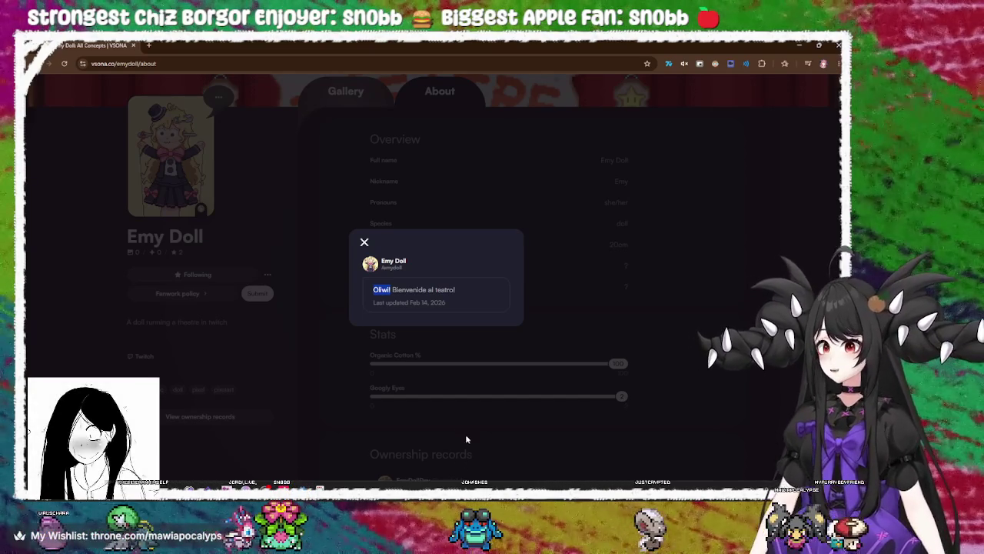
click(364, 244)
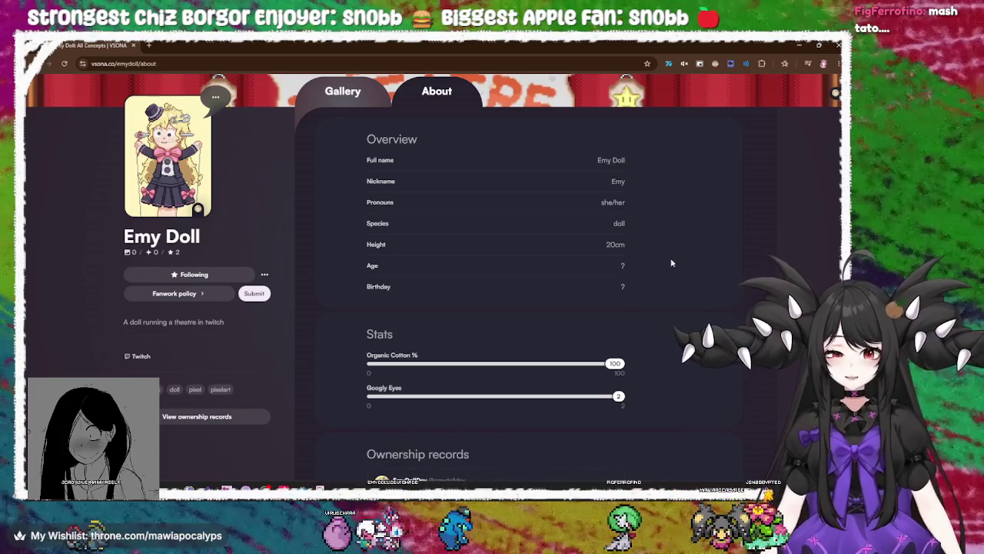
scroll(238, 241, up, 2)
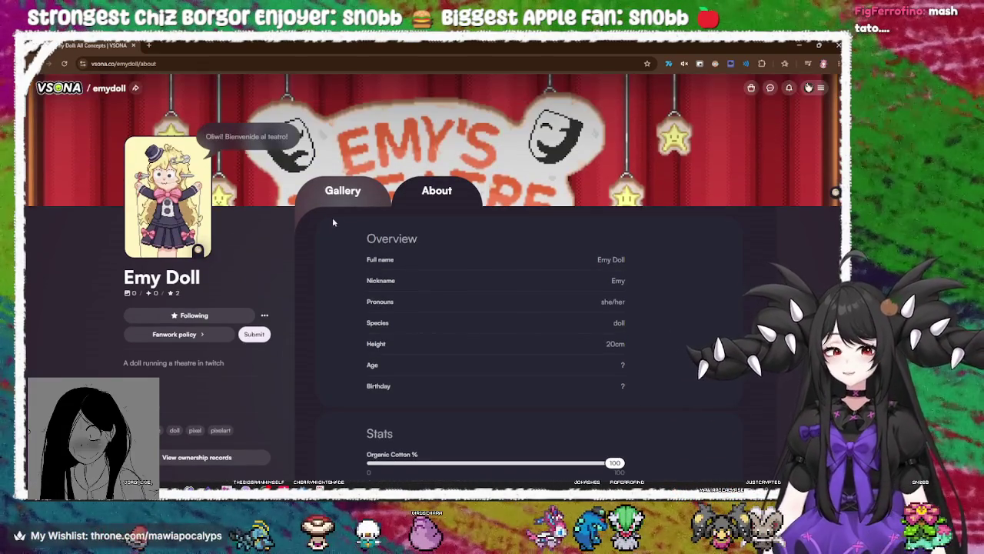
click(343, 190)
scroll(682, 283, down, 2)
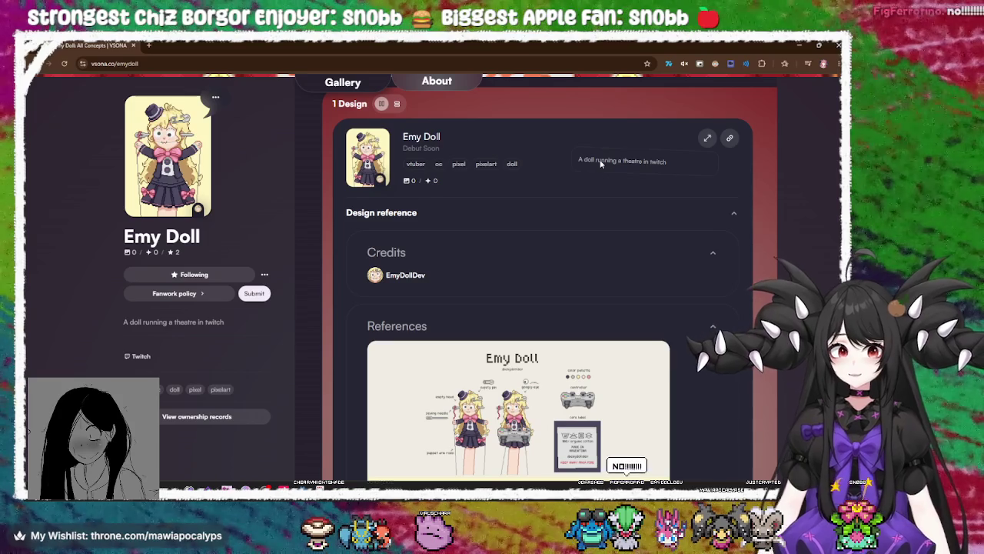
Open the credited creator's VGen profile from the credits and follow it
click(374, 275)
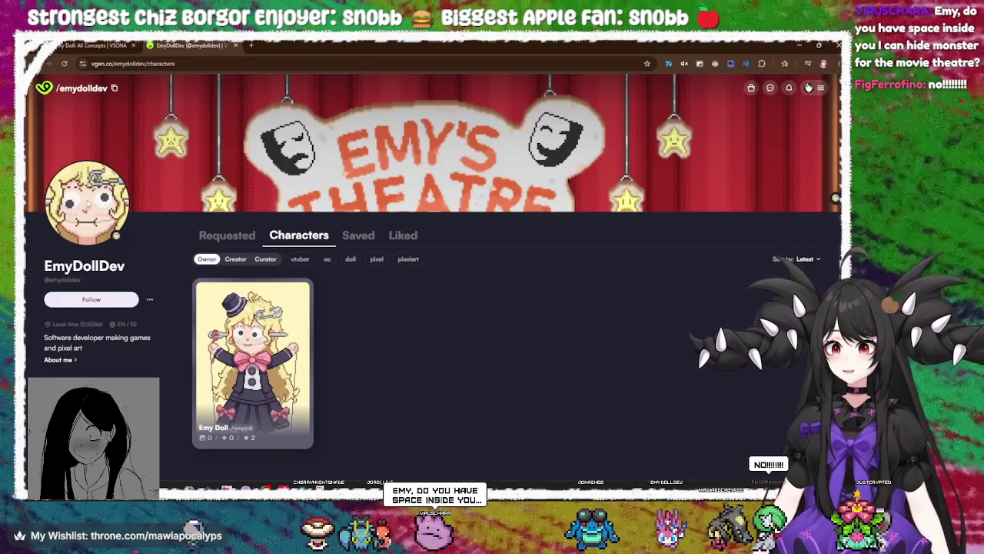
click(90, 300)
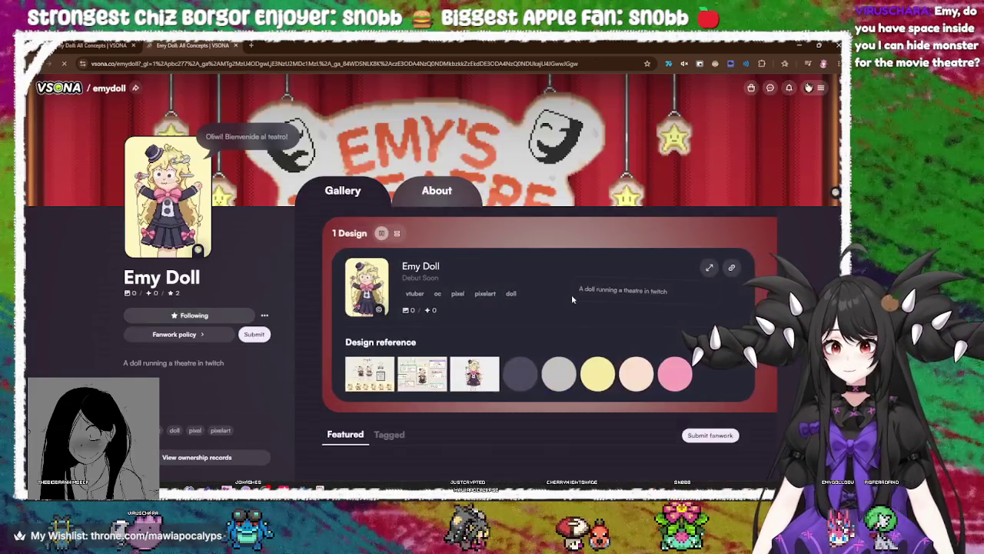
scroll(511, 329, down, 6)
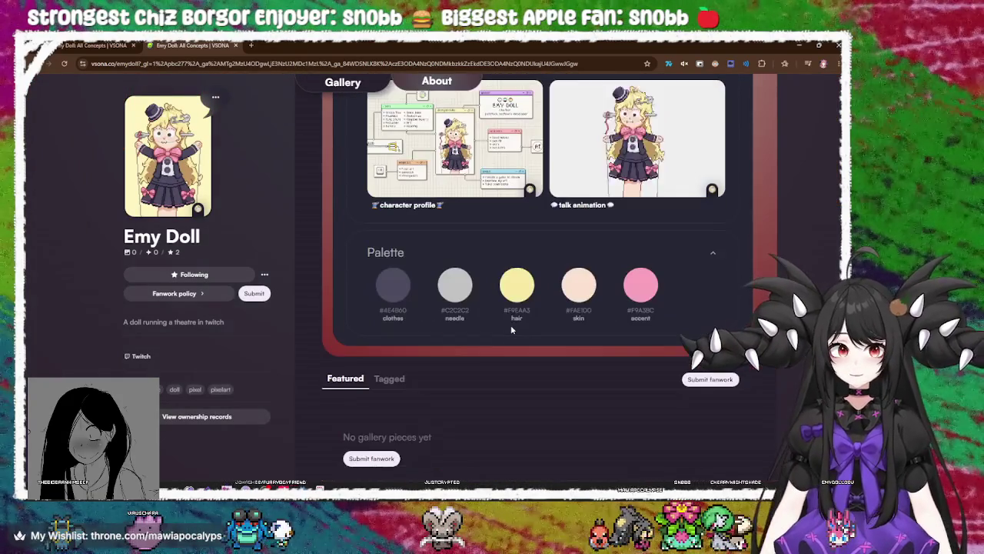
scroll(511, 329, down, 1)
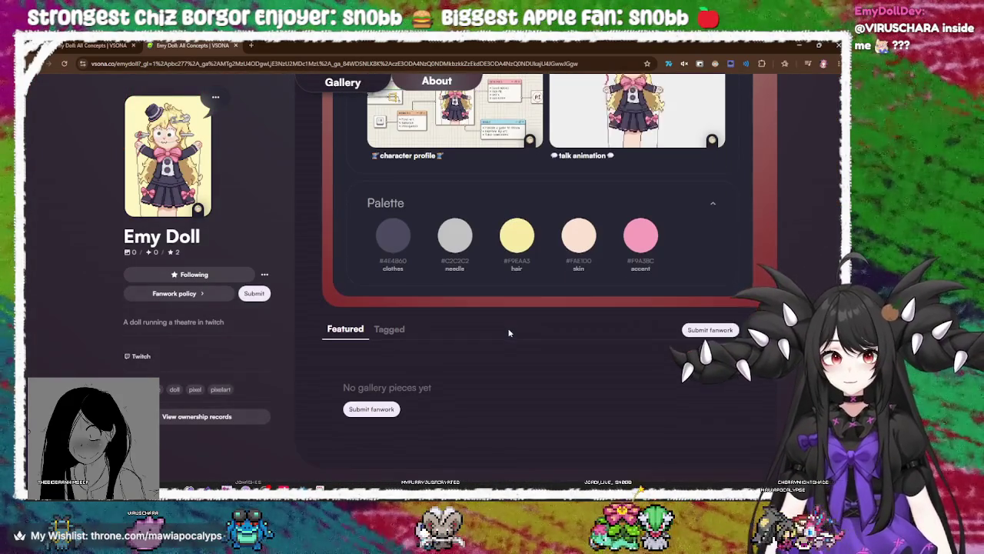
Browse the character's Tagged works list, then close the duplicate Emy Doll page
click(394, 330)
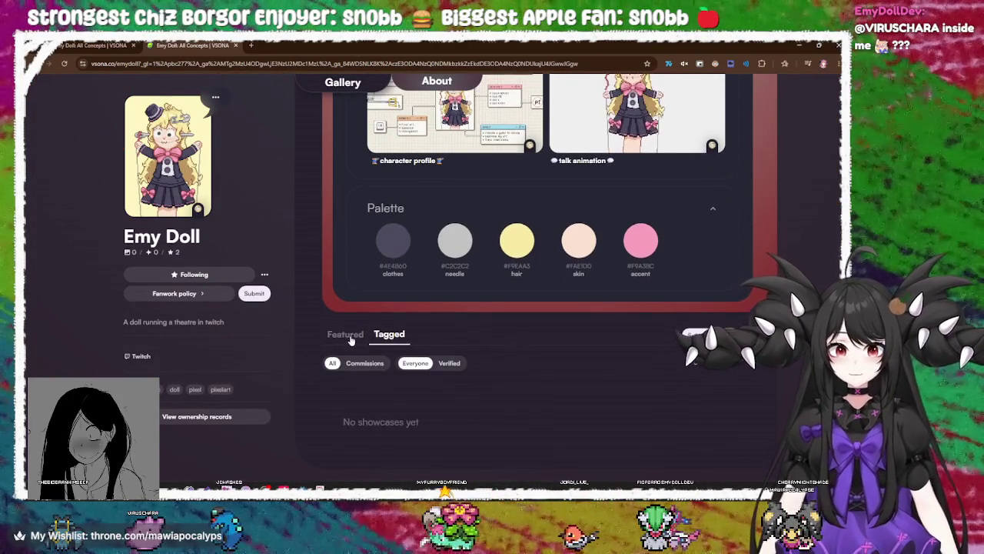
click(350, 331)
scroll(195, 405, up, 3)
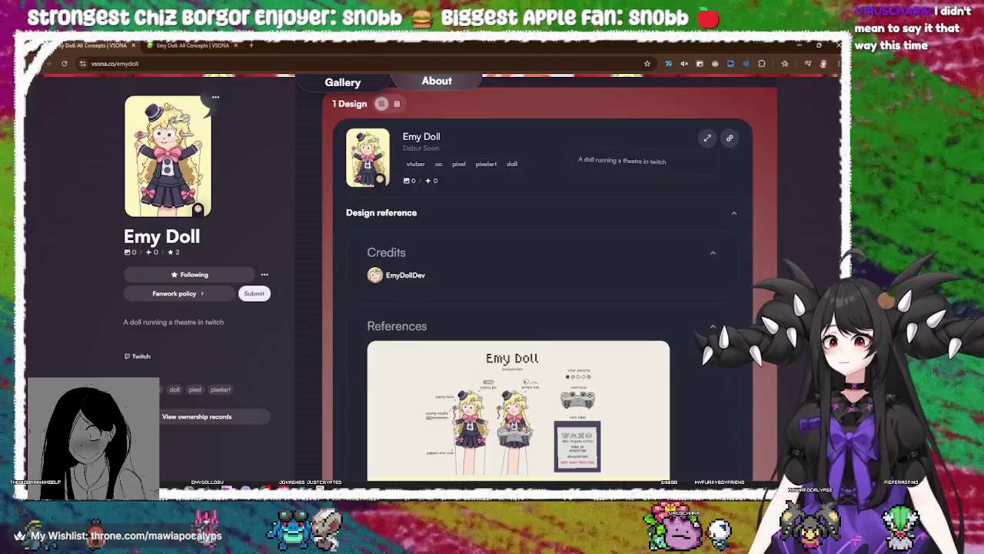
click(236, 44)
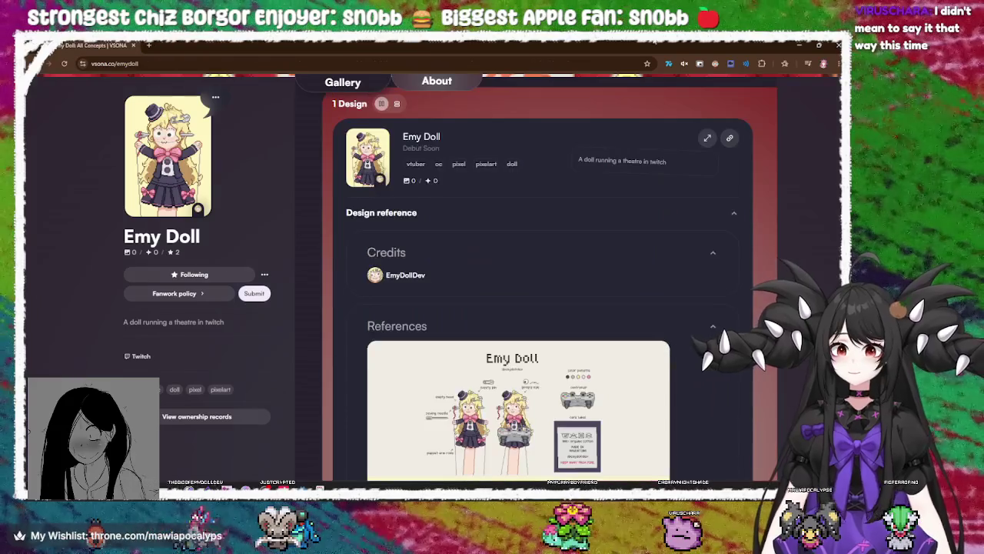
Close the browser window and the Snipping Tool chat screenshot window
click(837, 44)
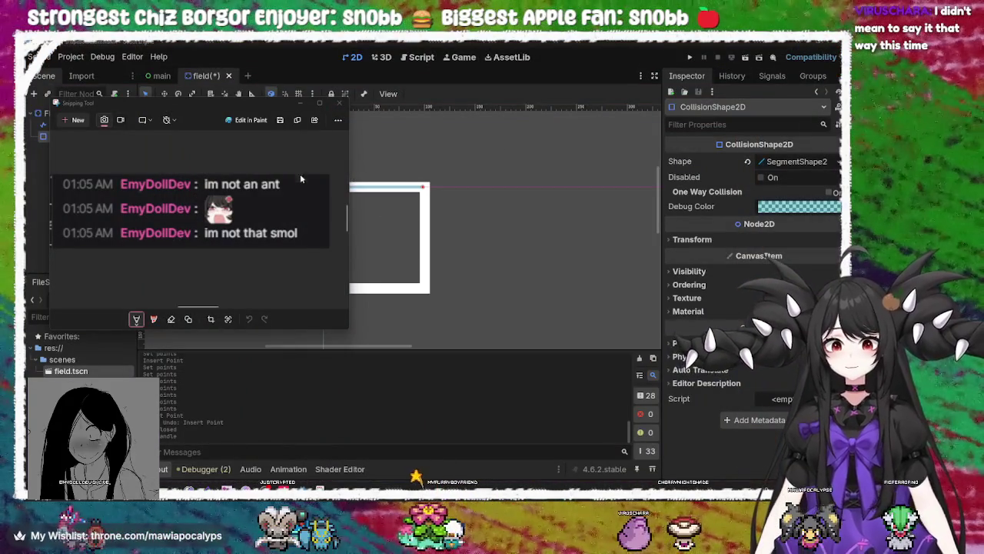
click(341, 101)
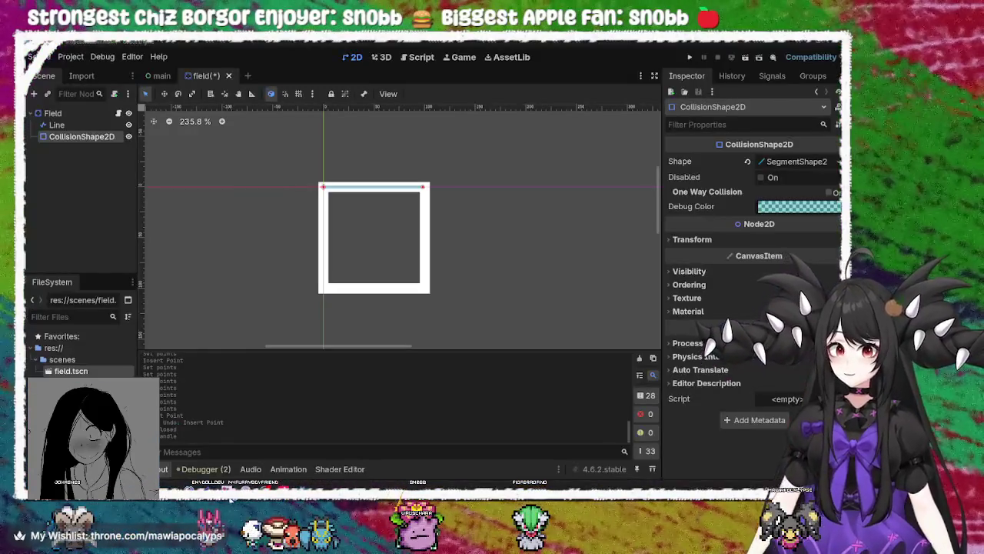
mouse_move(231, 498)
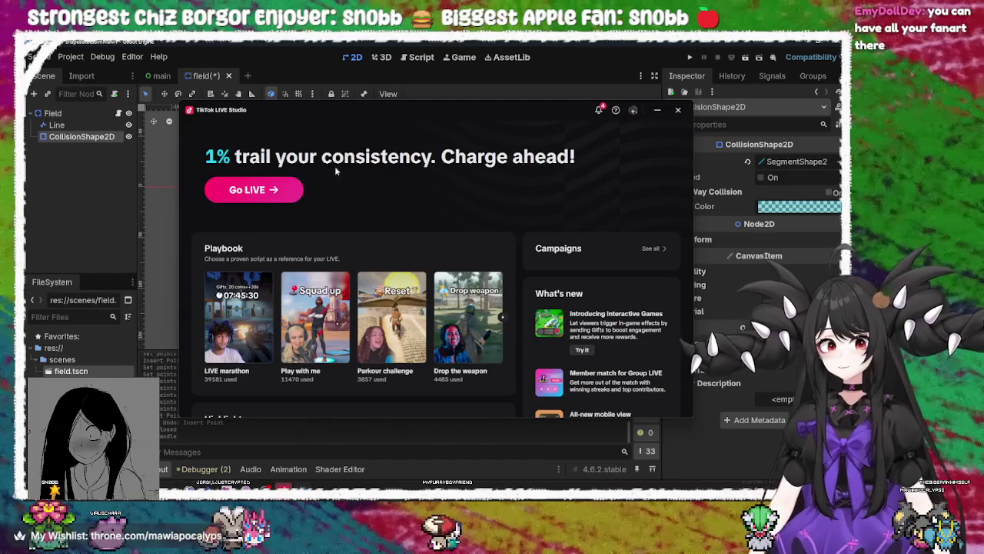
Open TikTok LIVE Studio's Studio view with the stream preview
click(277, 193)
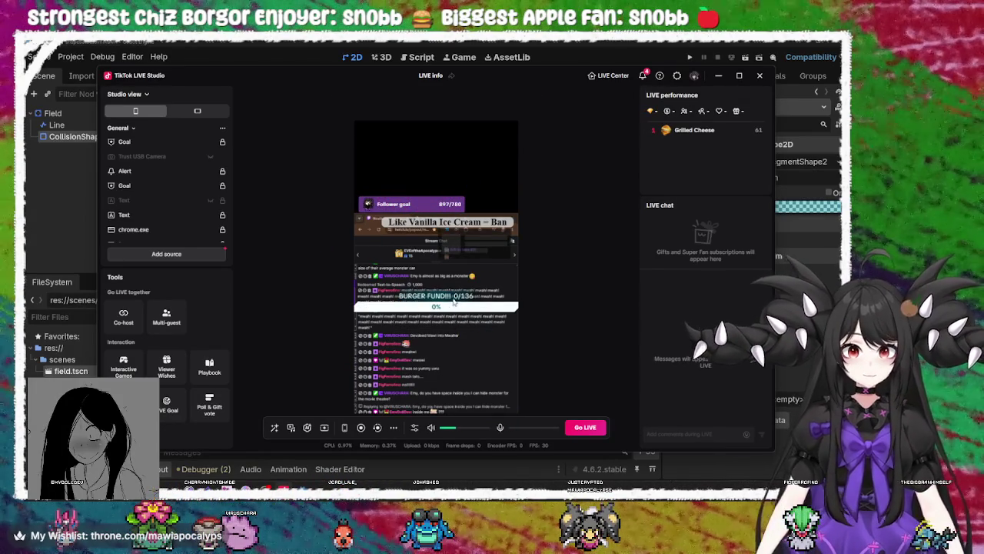
scroll(159, 208, down, 5)
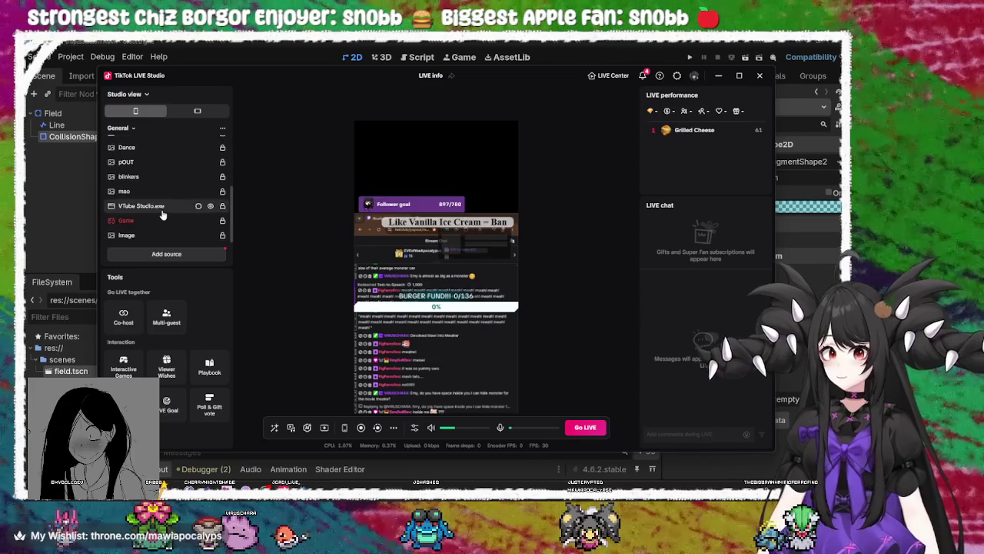
scroll(166, 212, up, 3)
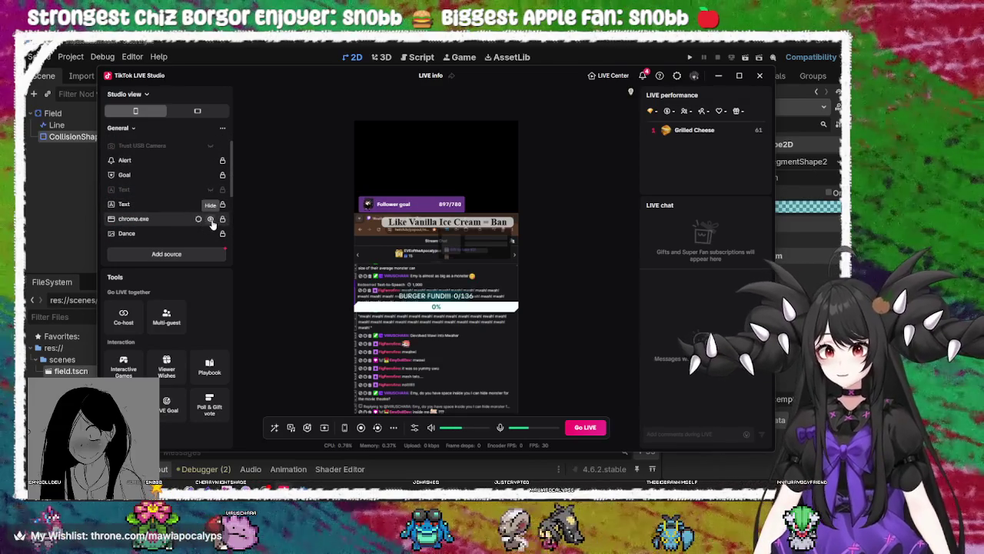
Hide the chrome.exe chat source and open the preview screenshot from the notifications
click(211, 220)
click(212, 221)
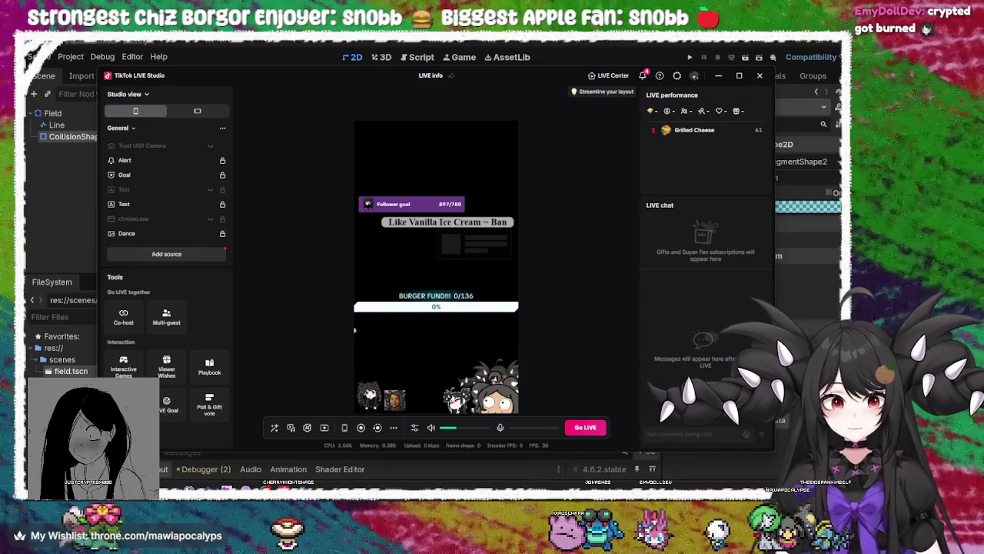
key(super+n)
click(761, 136)
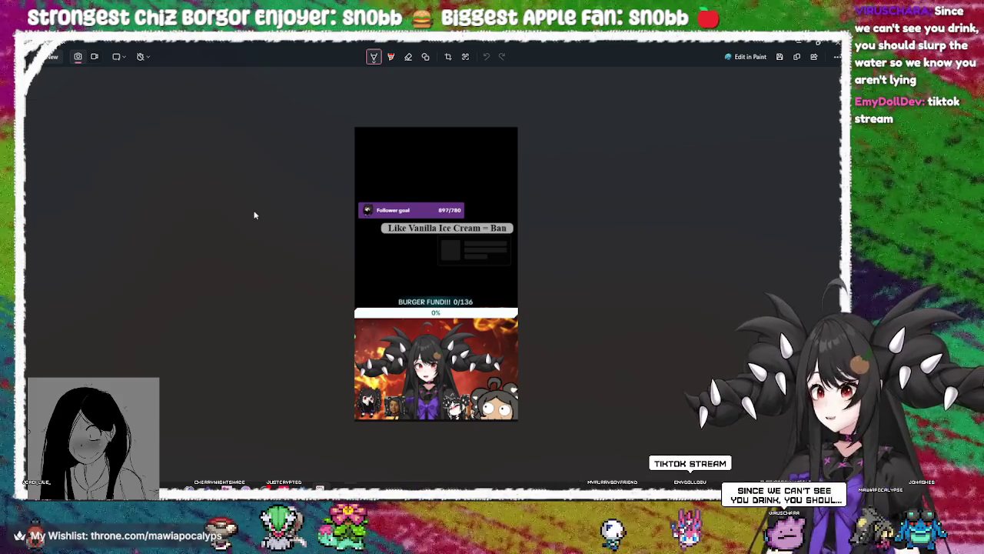
Doodle freehand ink lines, a loop and a squiggle on the Snipping Tool screenshot
click(236, 253)
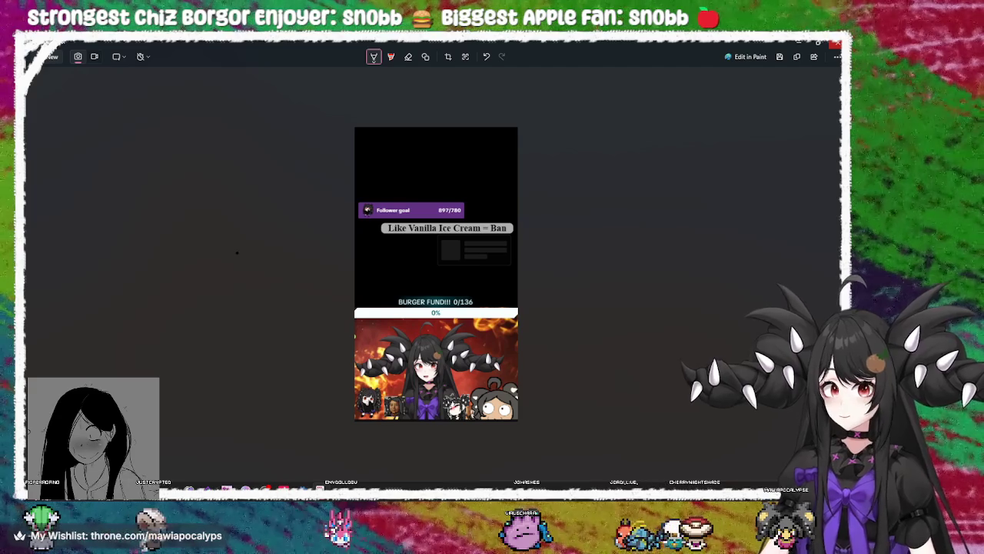
mouse_move(618, 41)
mouse_down()
mouse_move(604, 69)
mouse_move(612, 216)
mouse_move(601, 134)
mouse_move(657, 76)
mouse_up()
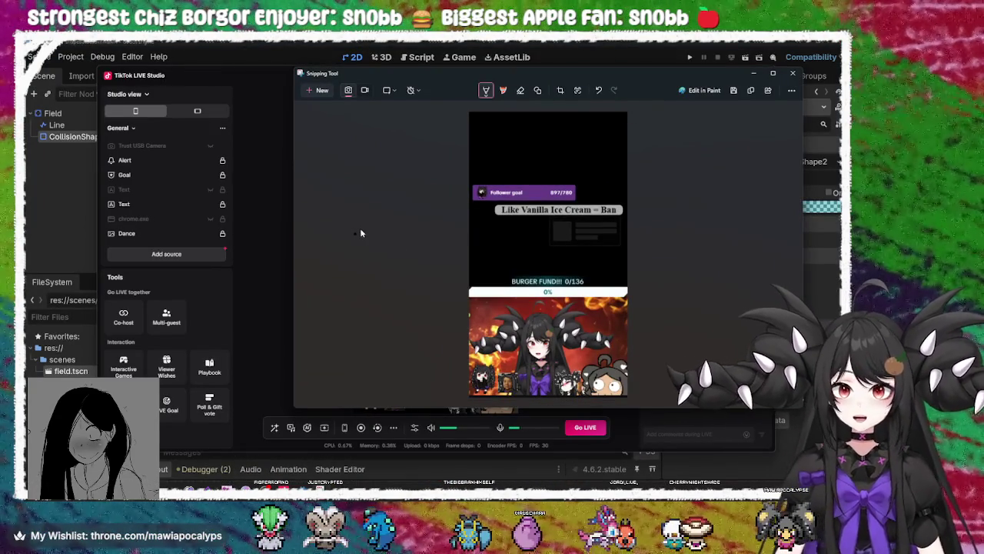
scroll(355, 230, up, 1)
mouse_move(384, 310)
mouse_down()
mouse_move(385, 323)
mouse_move(370, 253)
mouse_move(413, 269)
mouse_move(371, 160)
mouse_up()
mouse_move(412, 228)
mouse_down()
mouse_move(374, 275)
mouse_move(387, 213)
mouse_move(376, 297)
mouse_move(415, 343)
mouse_up()
drag(715, 223, 722, 311)
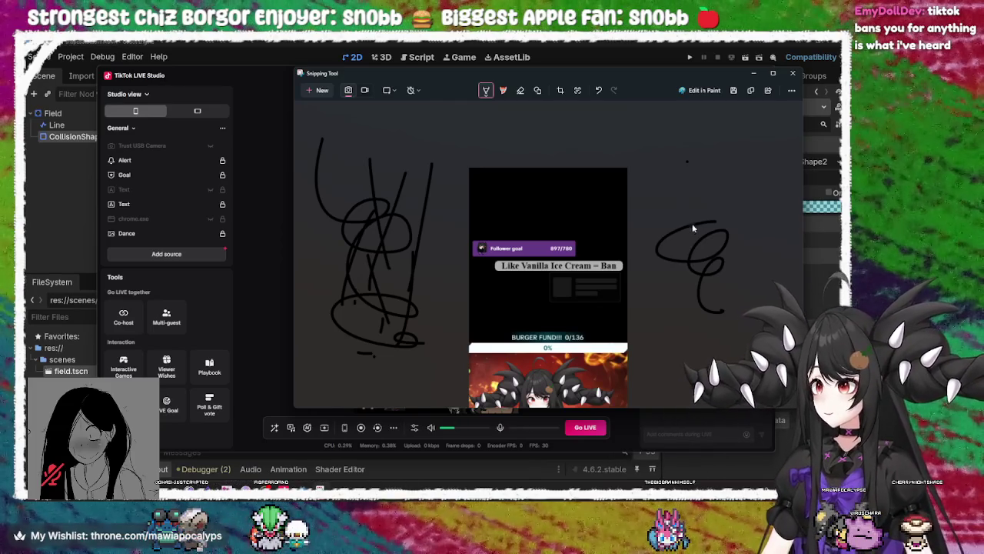
Close the doodled snip and confirm shutting down TikTok LIVE Studio
click(792, 73)
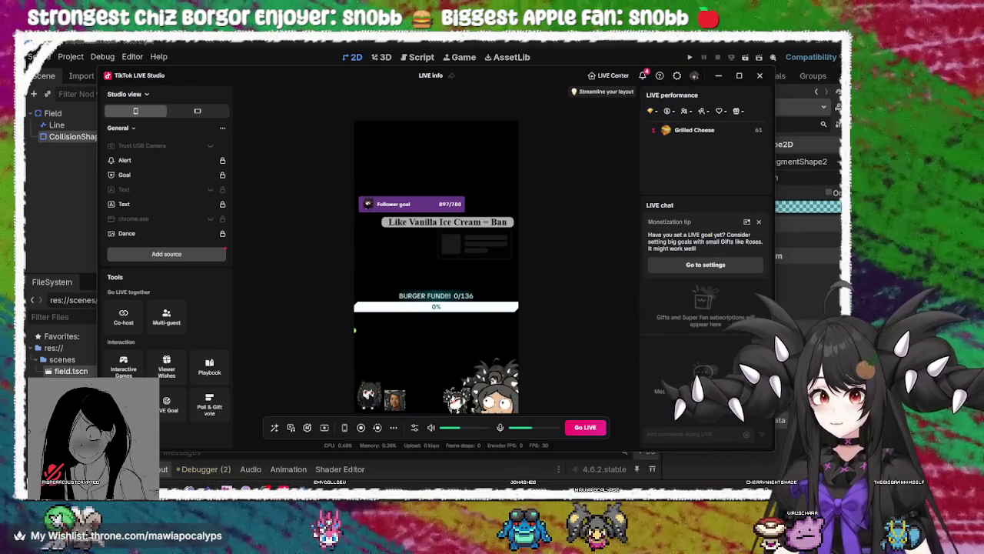
click(760, 76)
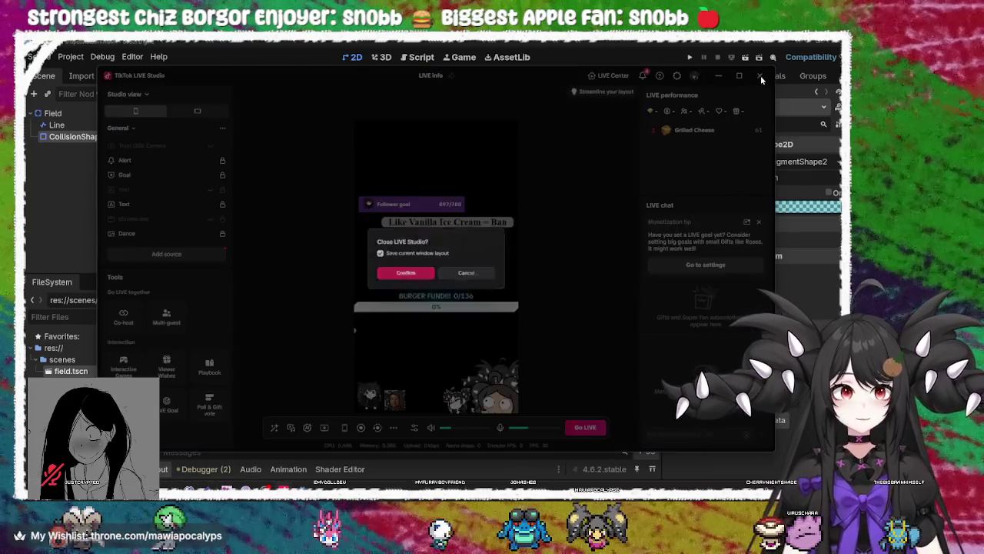
click(397, 273)
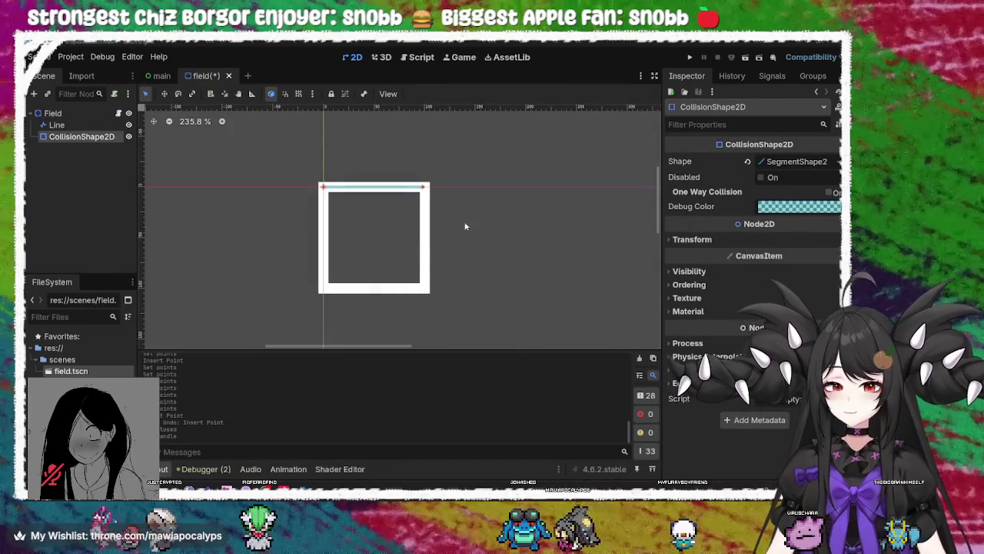
Box-select the white square in the 2D viewport to select Field, Line and CollisionShape2D
click(508, 218)
drag(448, 160, 263, 321)
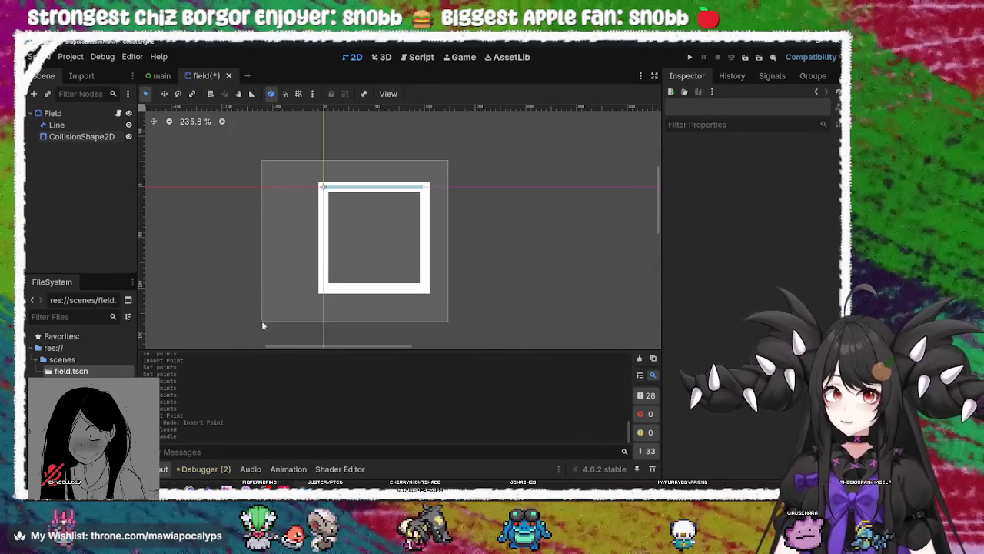
drag(515, 147, 261, 347)
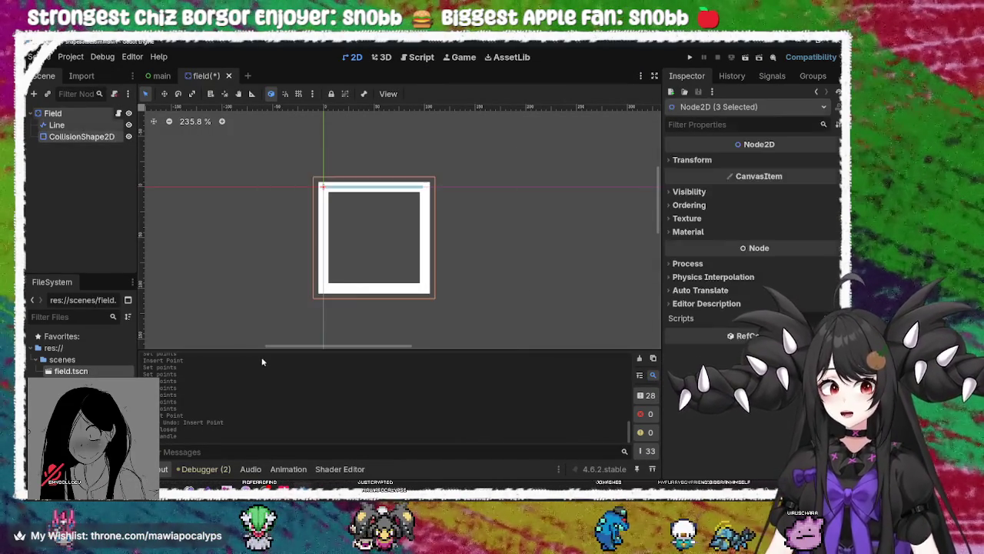
drag(500, 159, 257, 341)
drag(471, 149, 278, 352)
click(475, 178)
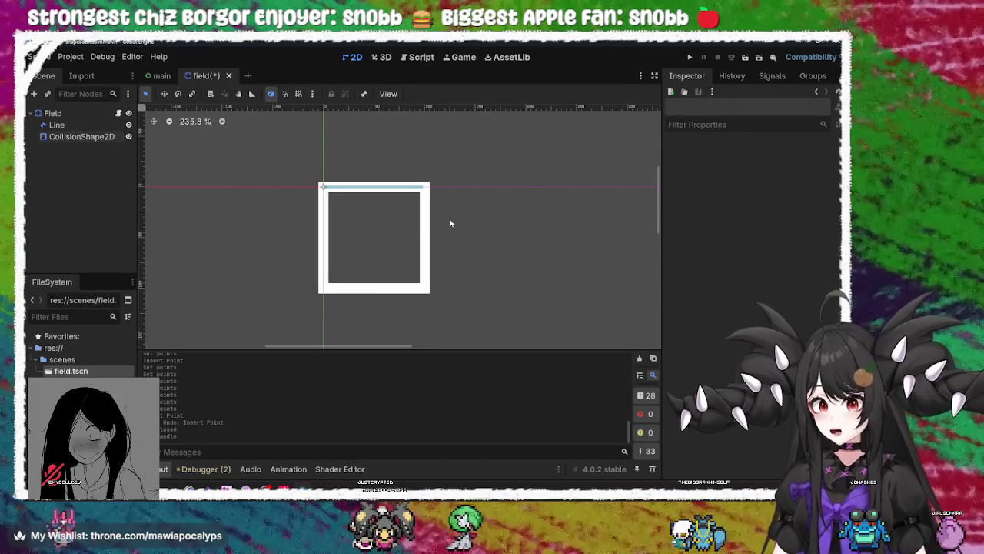
drag(486, 171, 291, 331)
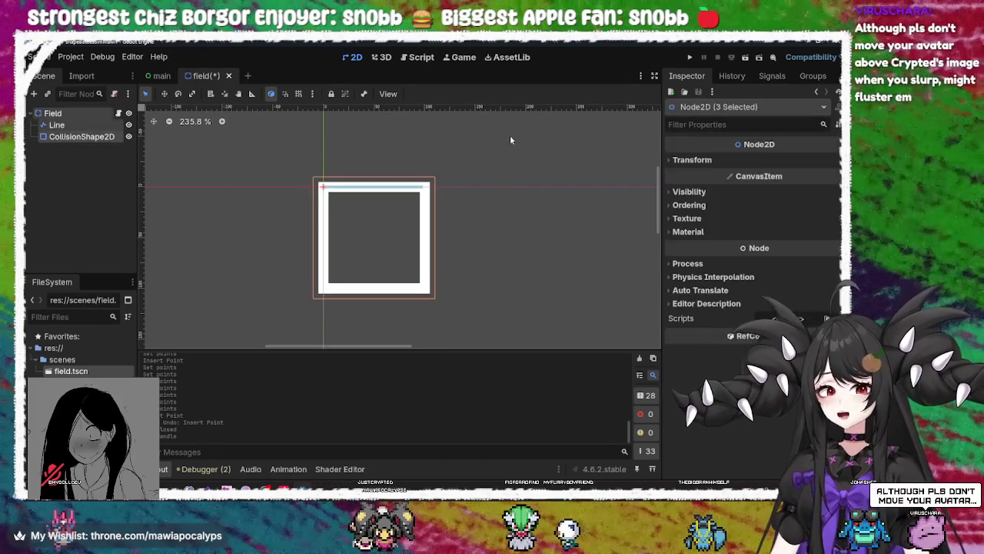
click(511, 140)
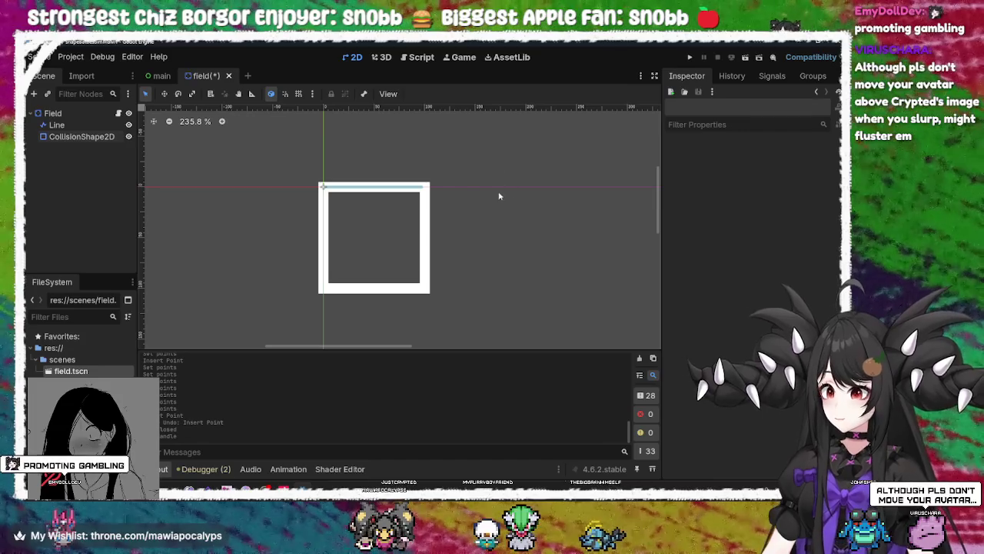
drag(524, 153, 260, 347)
drag(564, 127, 298, 331)
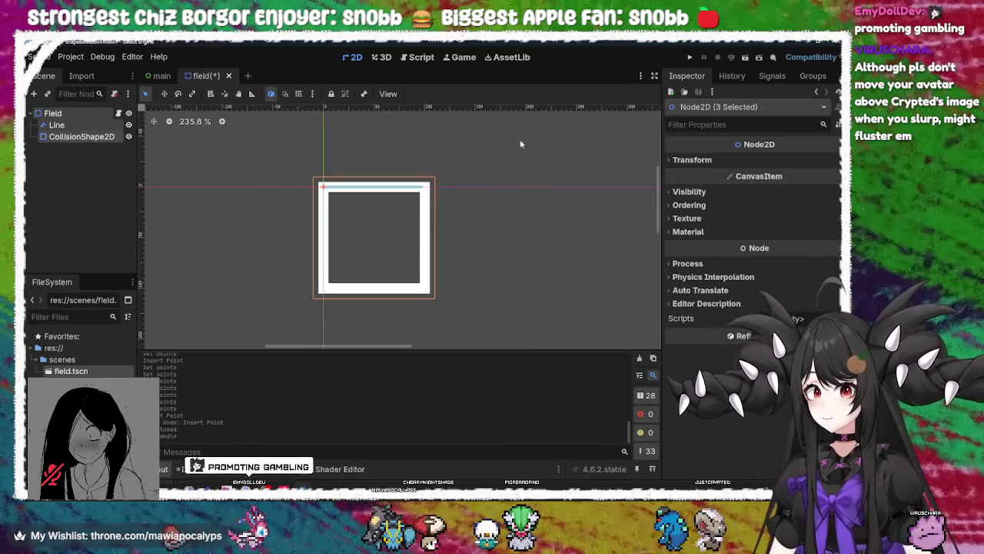
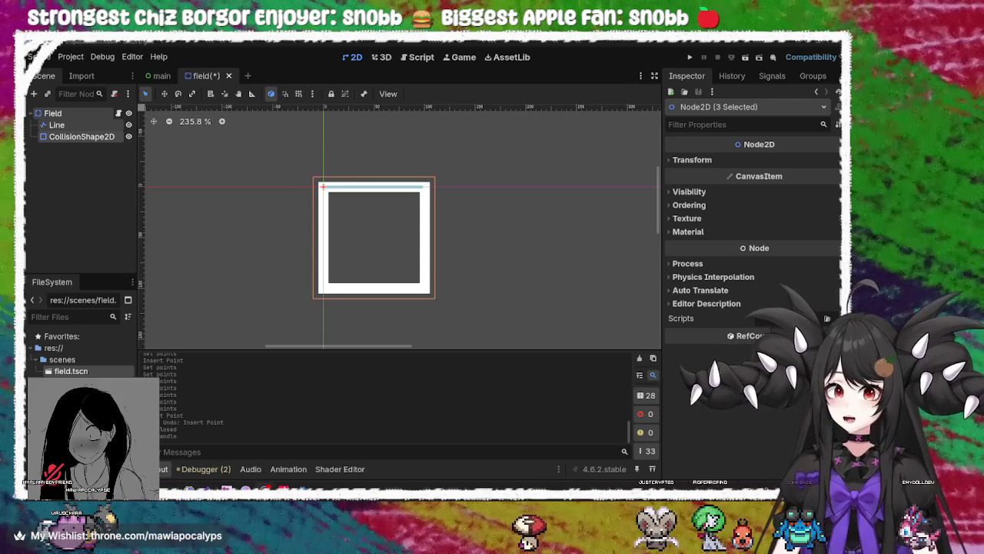
Test-run the project, raising the polygon's vertex count and enlarging the pentagon, then close the game
drag(459, 132, 268, 249)
click(680, 57)
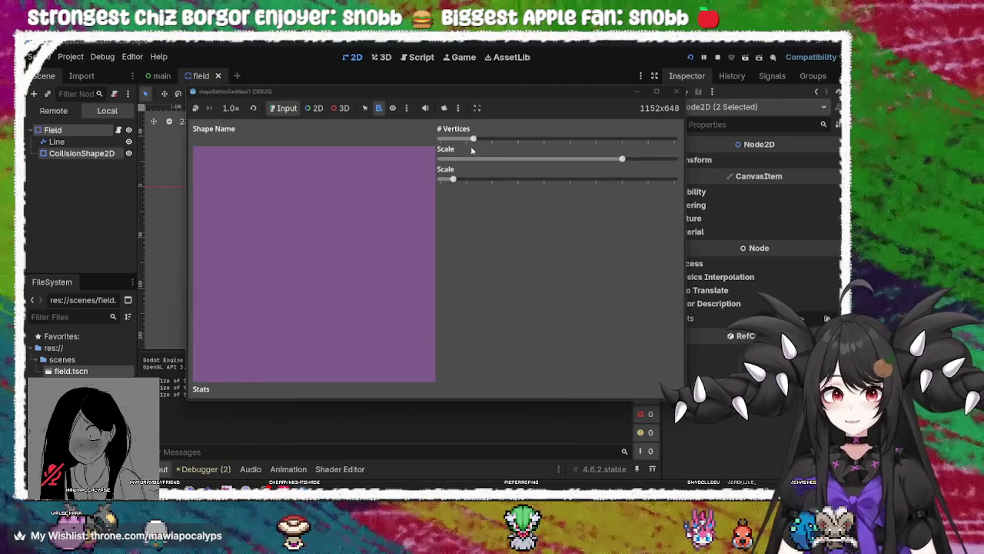
mouse_move(473, 138)
mouse_down()
mouse_move(607, 138)
mouse_move(507, 139)
mouse_up()
mouse_move(453, 179)
mouse_down()
mouse_move(647, 179)
mouse_move(661, 158)
mouse_move(383, 158)
mouse_move(677, 158)
mouse_up()
click(676, 91)
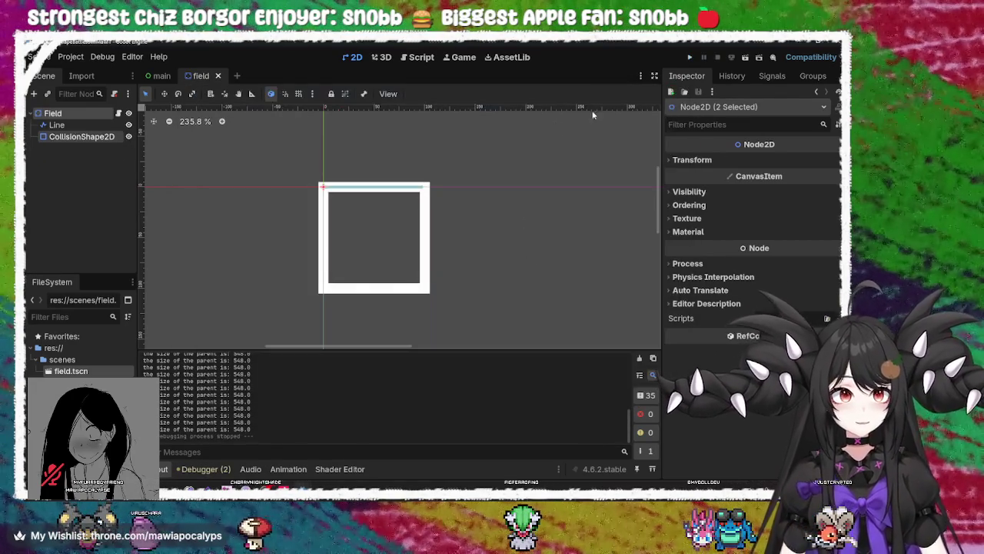
drag(495, 157, 262, 348)
click(530, 204)
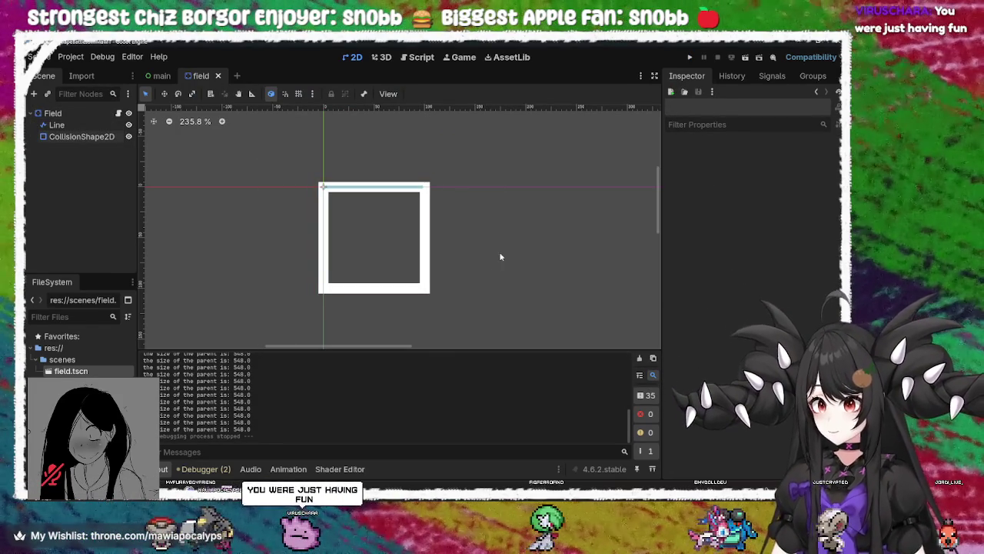
drag(466, 175, 271, 310)
click(477, 166)
drag(486, 156, 289, 304)
click(486, 152)
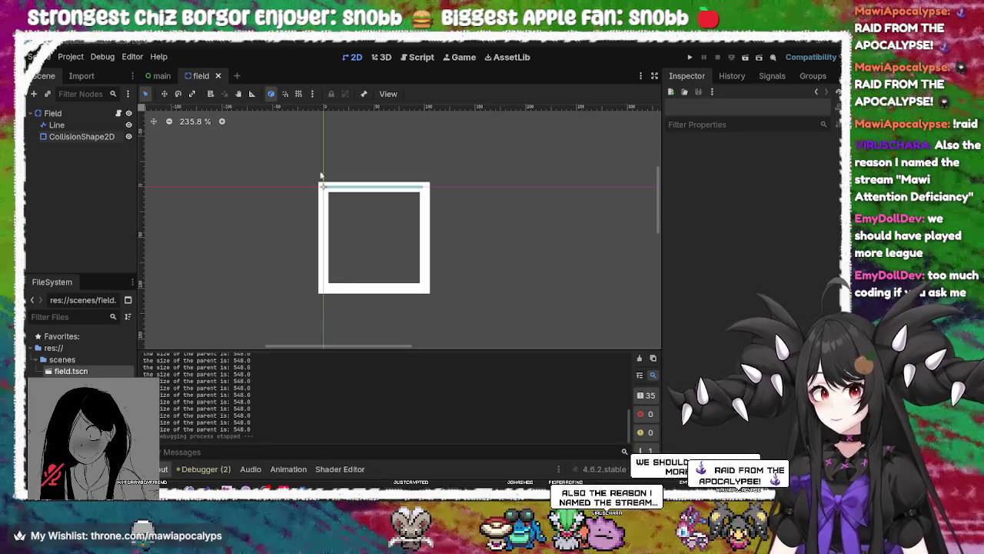
drag(325, 177, 435, 296)
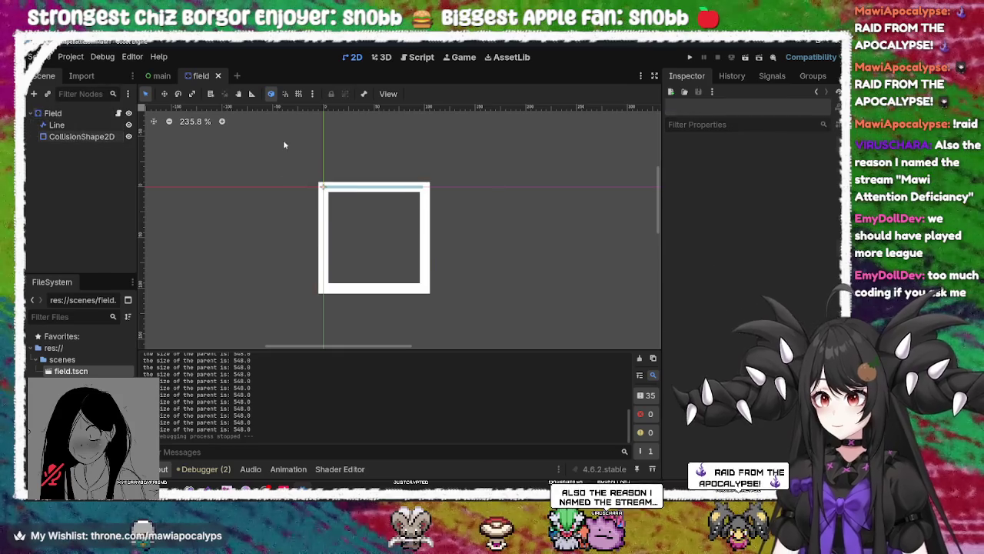
mouse_move(290, 154)
mouse_down()
mouse_move(314, 198)
mouse_move(506, 303)
mouse_up()
mouse_move(285, 176)
mouse_down()
mouse_move(485, 325)
mouse_move(438, 305)
mouse_up()
drag(268, 156, 483, 332)
mouse_move(237, 151)
mouse_down()
mouse_move(466, 316)
mouse_move(495, 349)
mouse_move(495, 327)
mouse_up()
drag(263, 172, 437, 300)
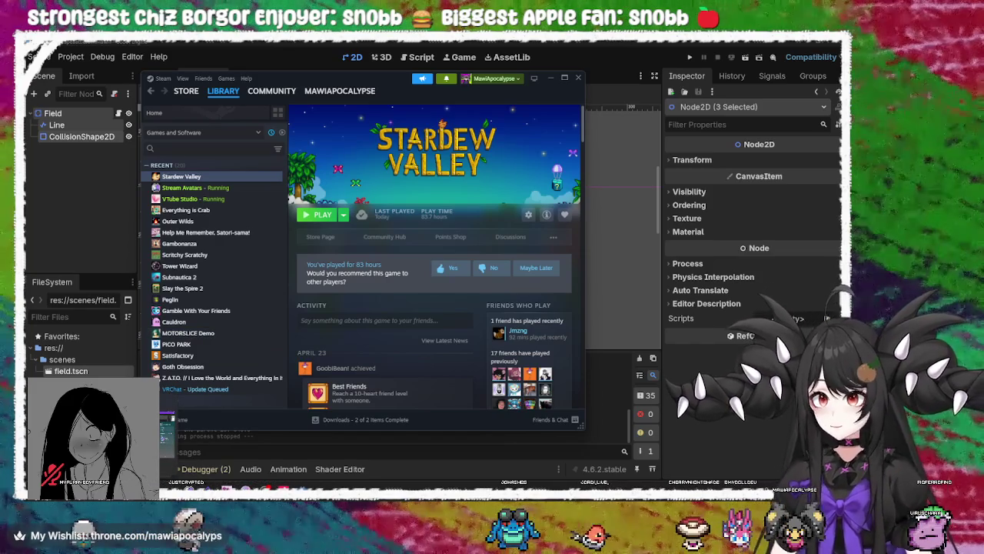
Show the desktop, restore the windows, and switch to Chrome's Twitch Stream Manager dashboard
key(super+d)
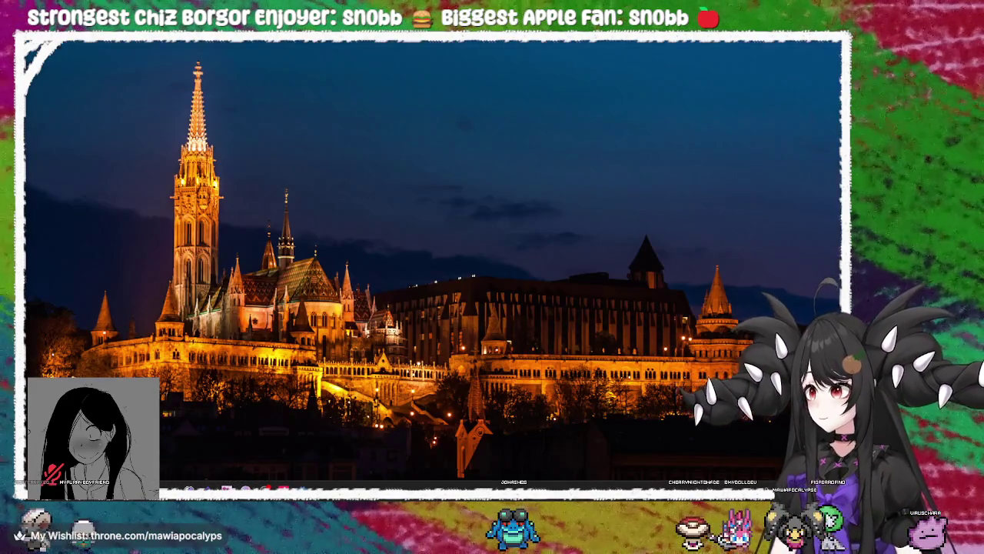
key(super+d)
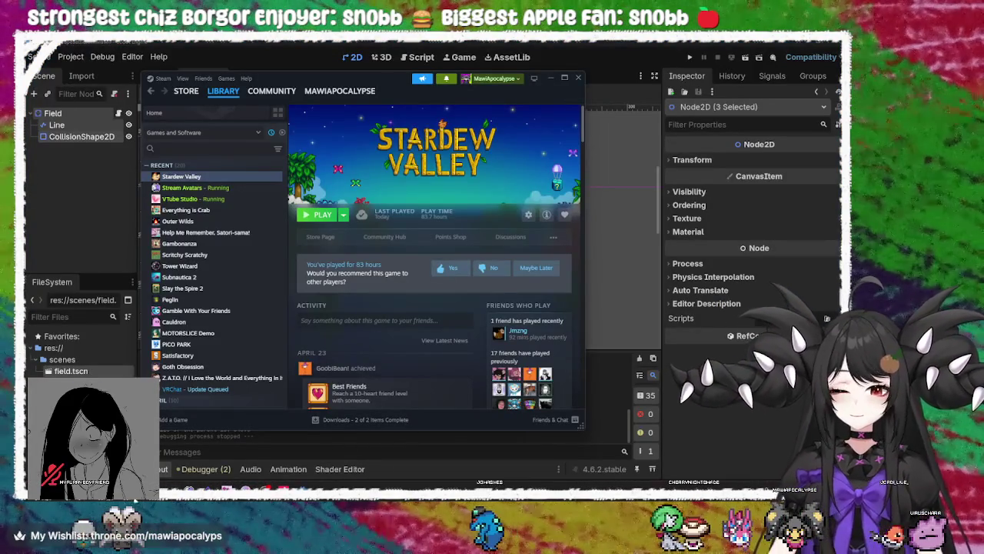
key(super+t)
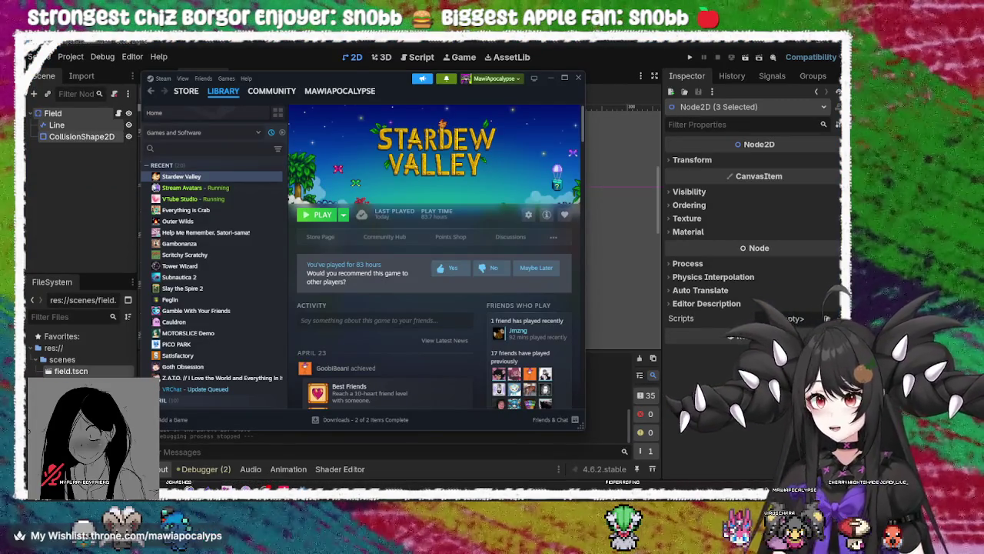
key(alt+Tab)
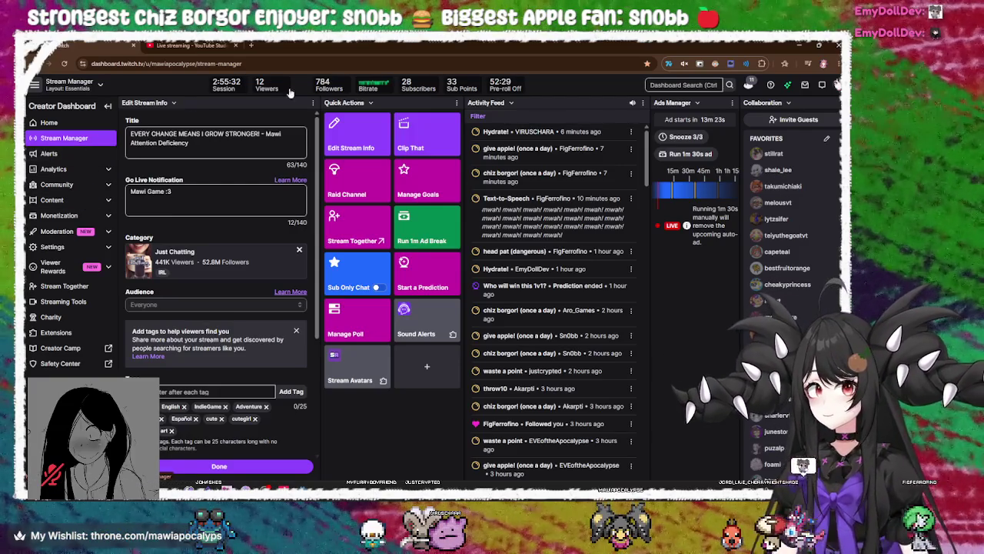
Open the Raid Channel list, scroll through the channels, and preview the Sleepy Fox Sunday stream
click(346, 177)
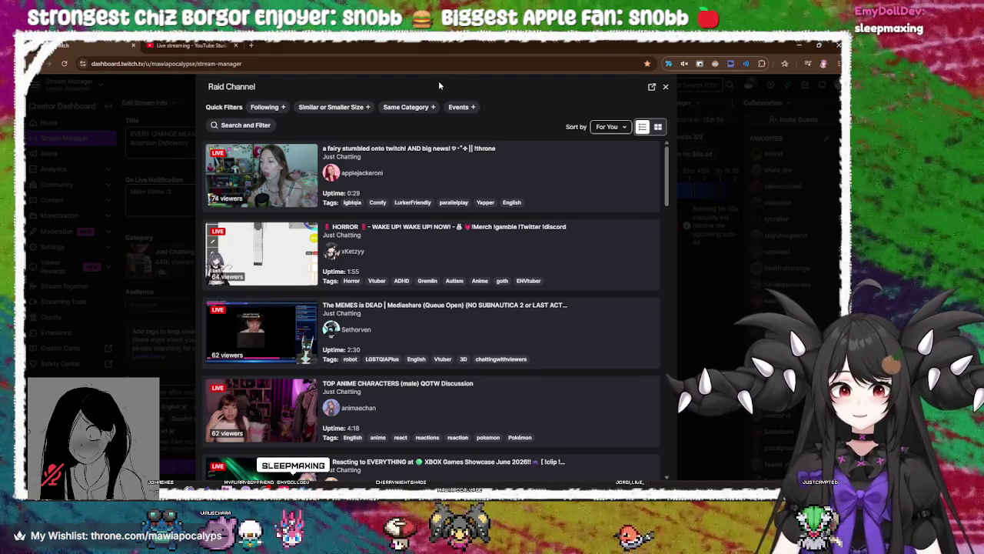
scroll(501, 158, down, 3)
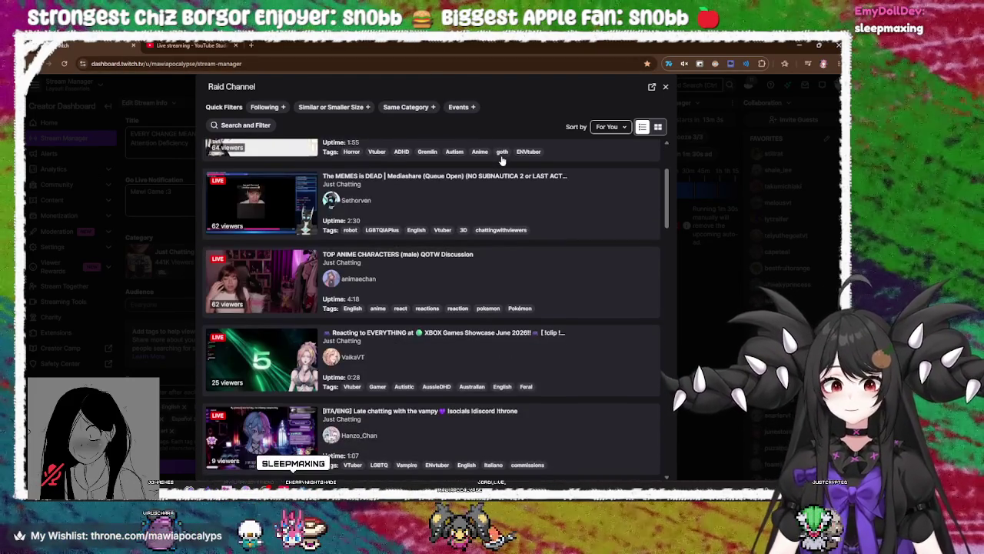
scroll(501, 156, down, 2)
scroll(500, 175, down, 2)
scroll(499, 177, down, 1)
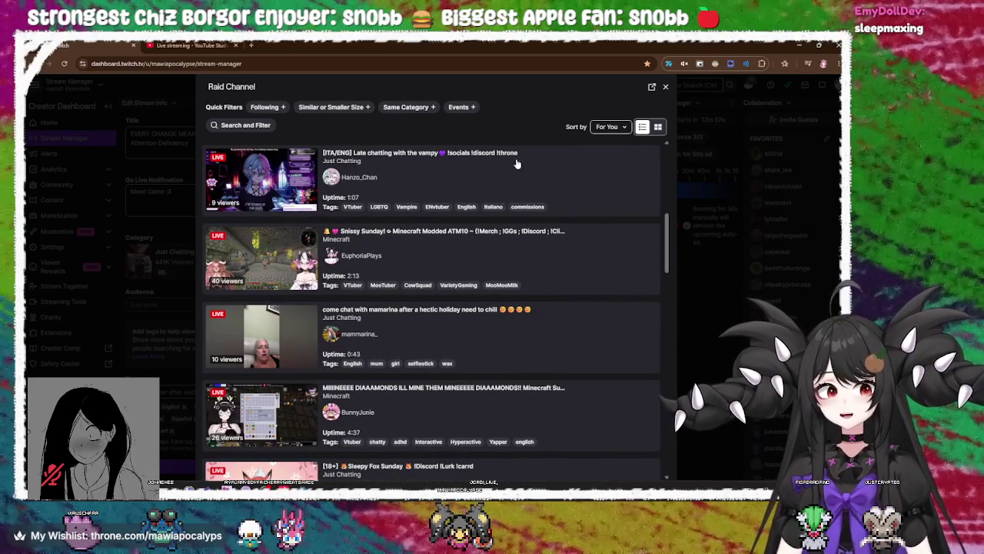
scroll(524, 194, down, 1)
scroll(524, 193, down, 2)
scroll(524, 194, down, 1)
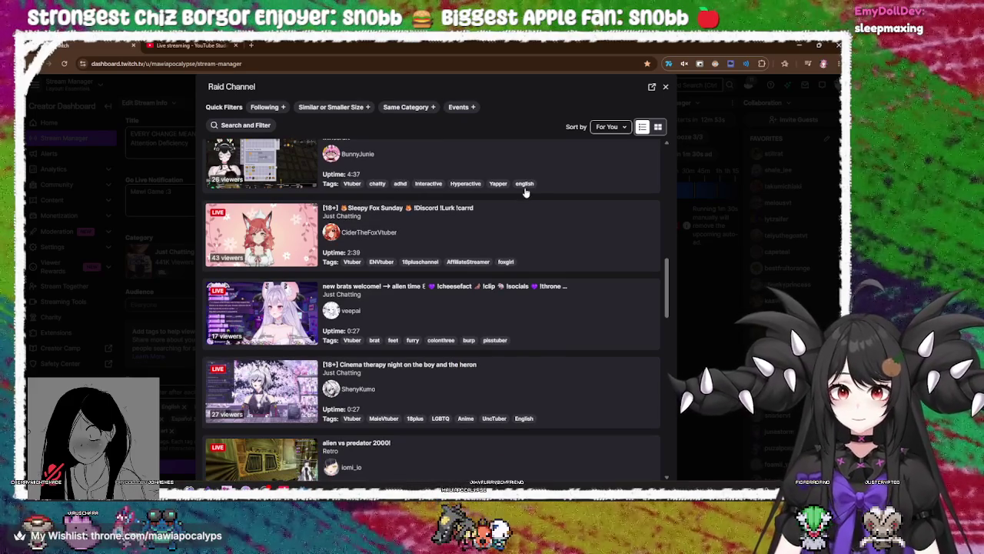
click(543, 226)
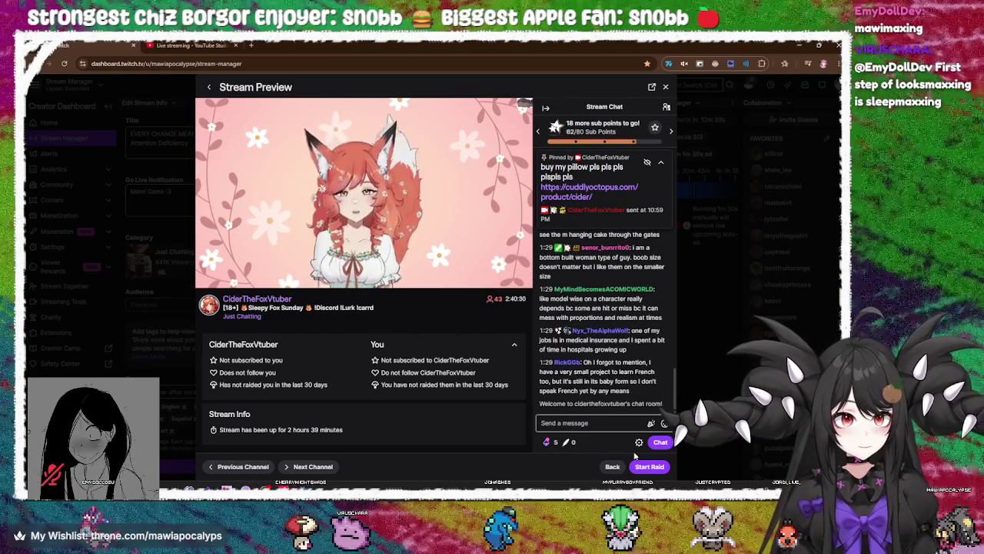
click(600, 425)
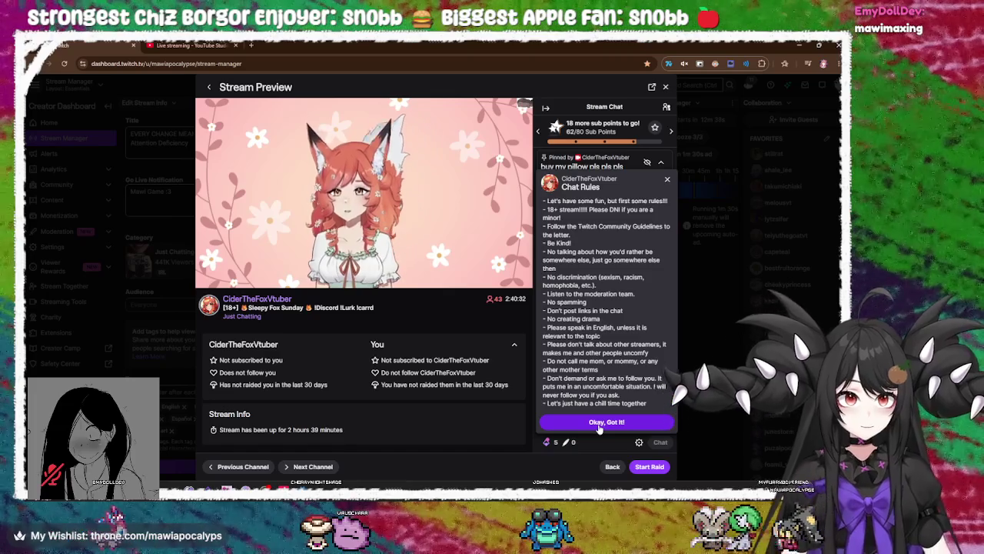
click(599, 422)
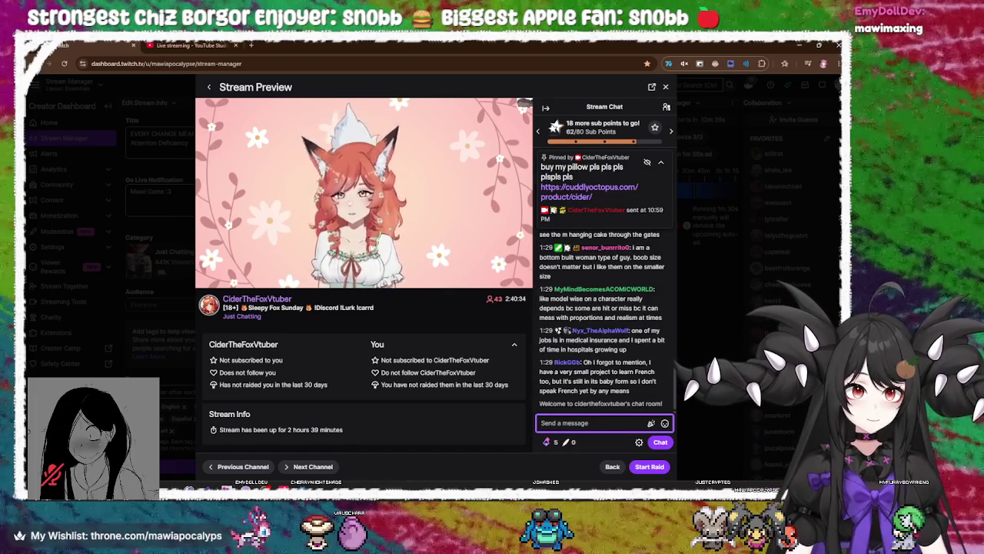
click(209, 87)
scroll(475, 367, down, 3)
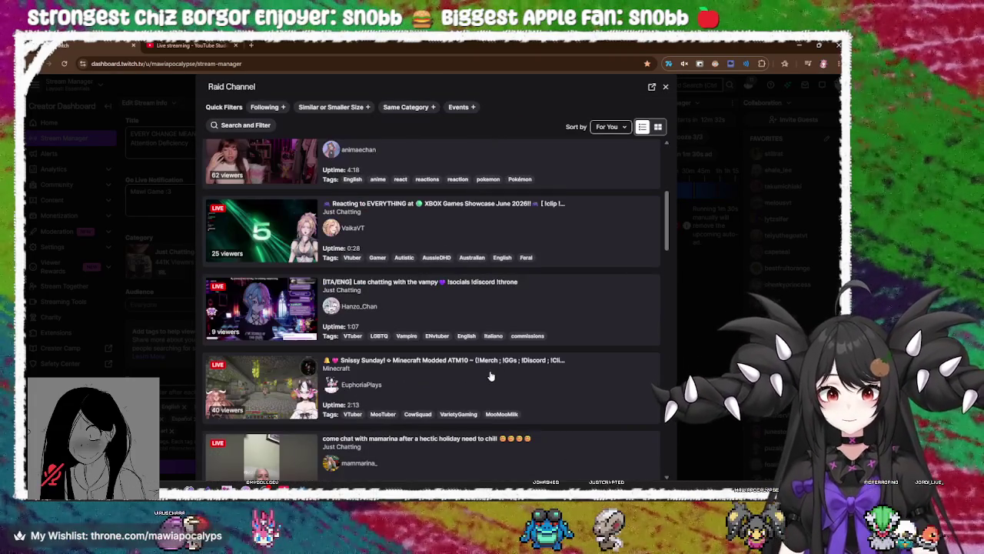
scroll(491, 376, down, 2)
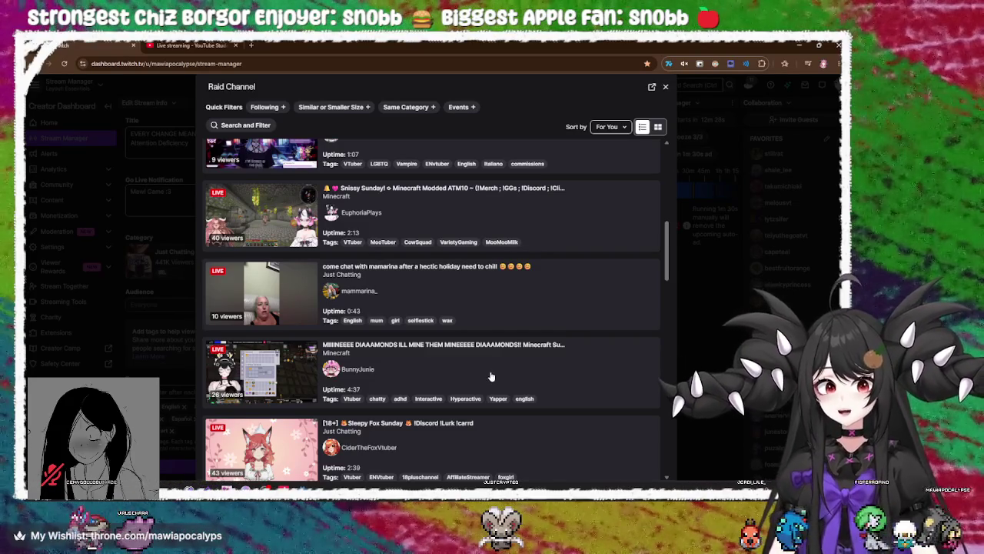
scroll(491, 376, down, 3)
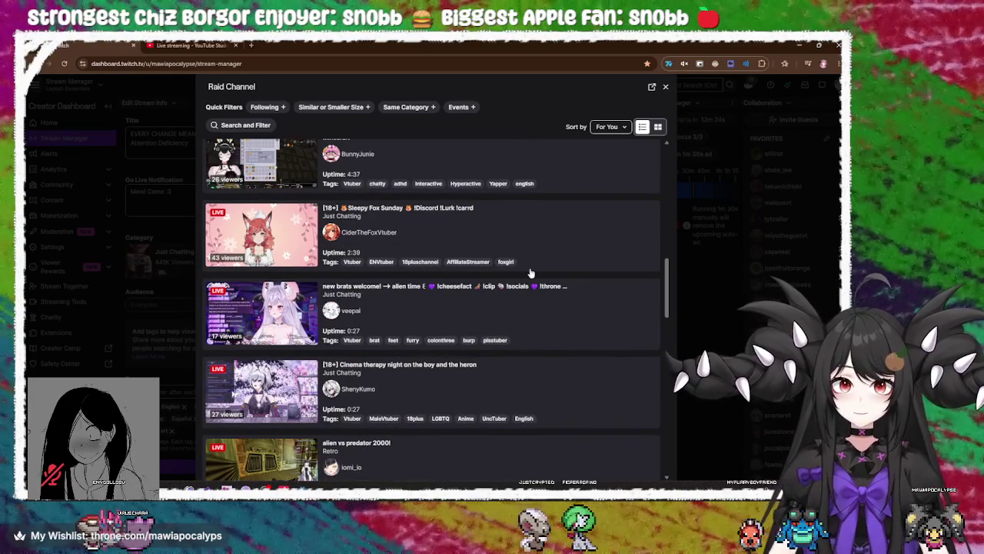
scroll(531, 273, down, 2)
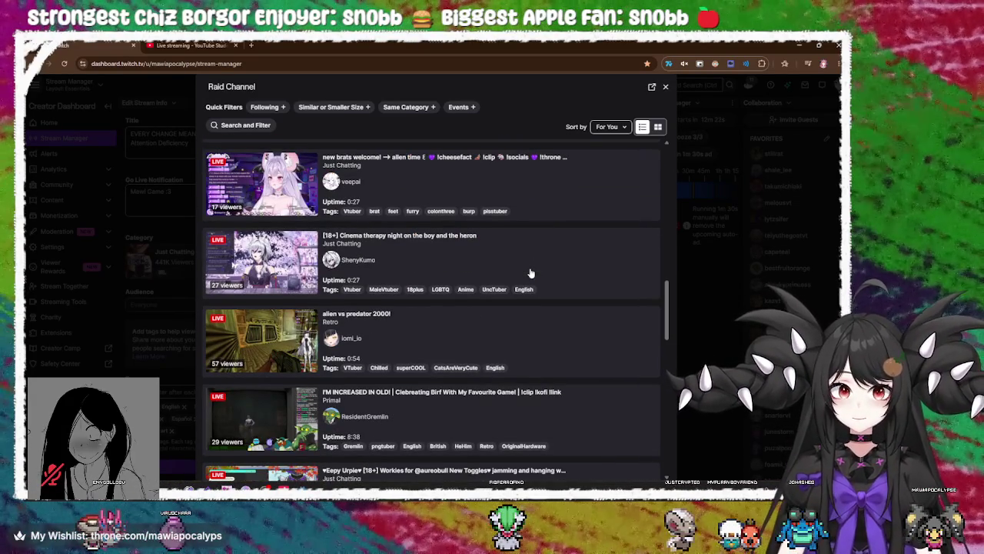
scroll(530, 273, down, 2)
scroll(531, 273, down, 1)
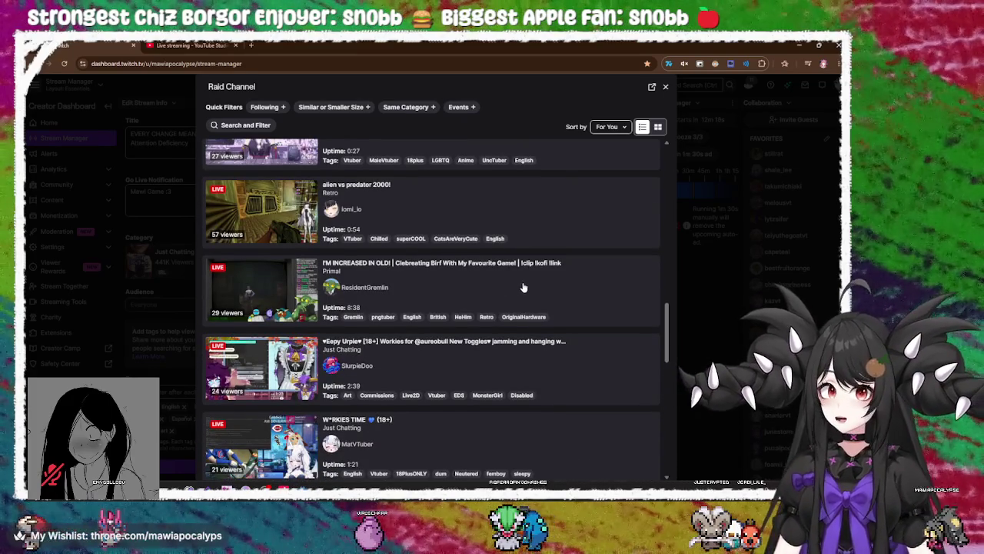
scroll(522, 287, down, 2)
scroll(521, 287, down, 6)
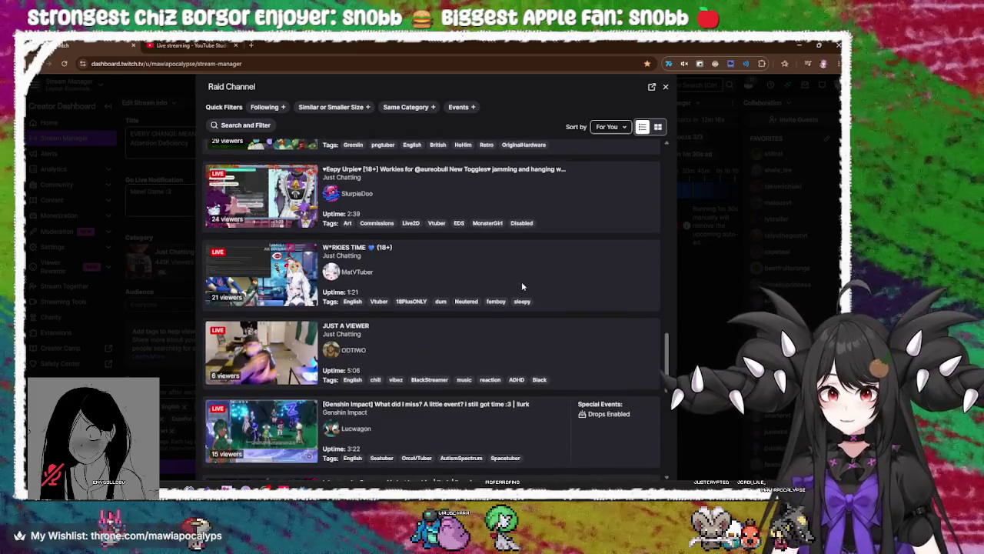
scroll(520, 289, down, 1)
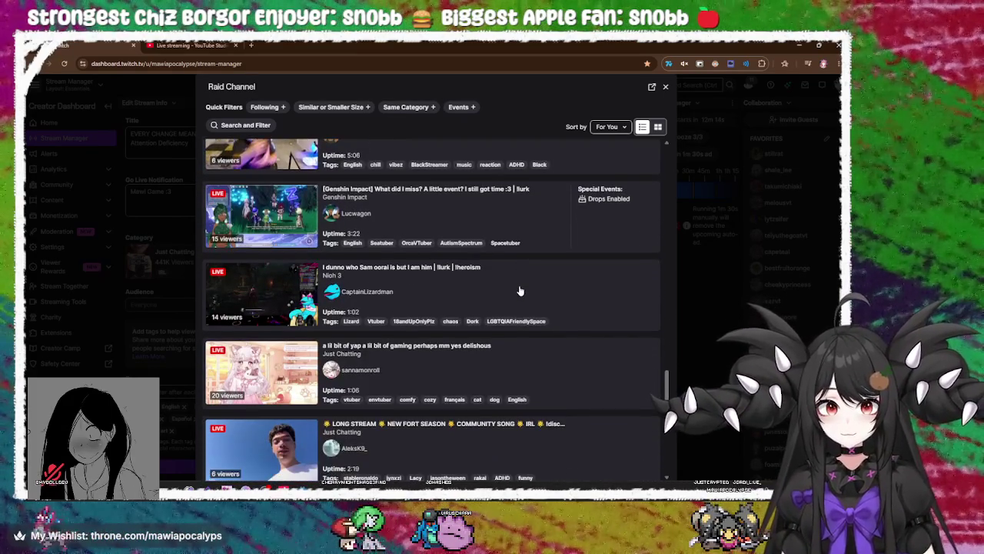
click(435, 295)
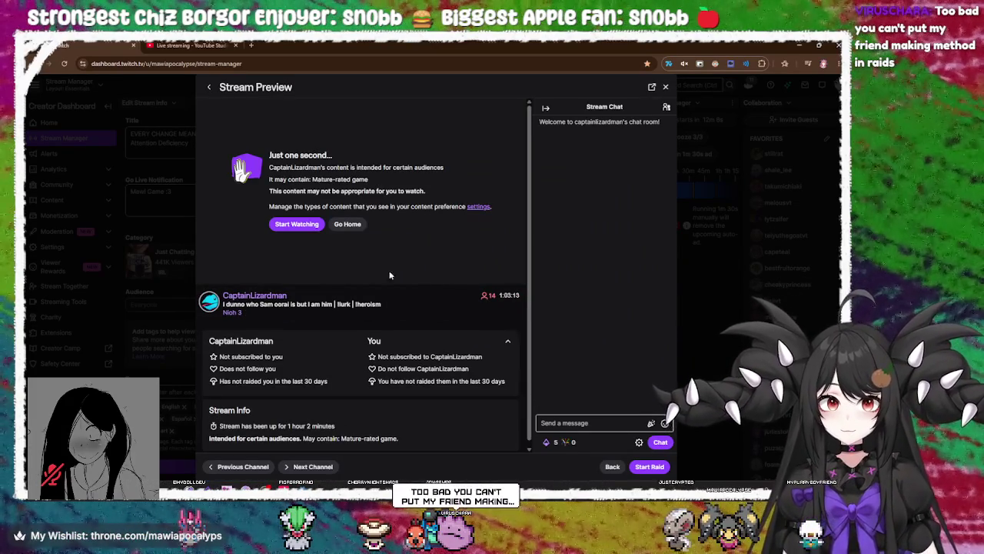
click(296, 224)
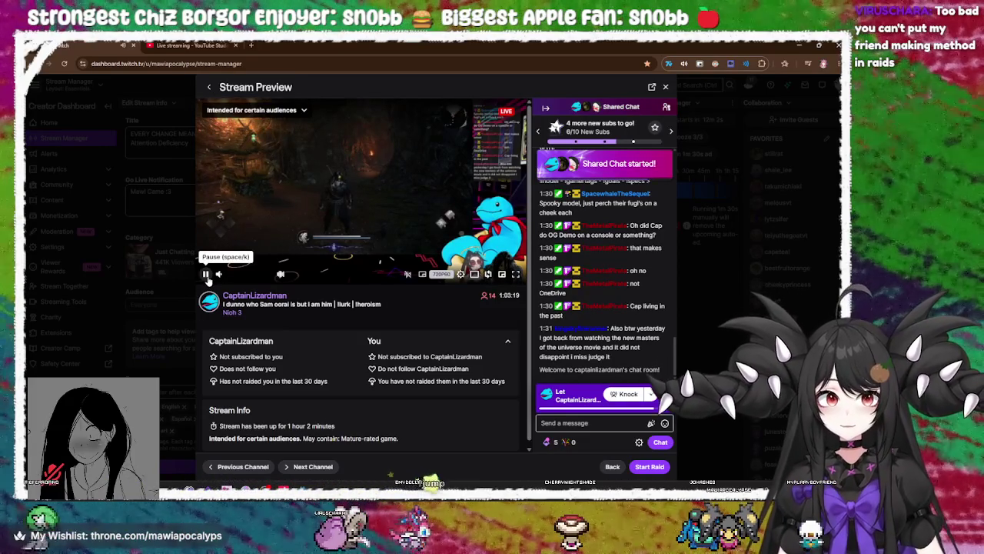
click(206, 275)
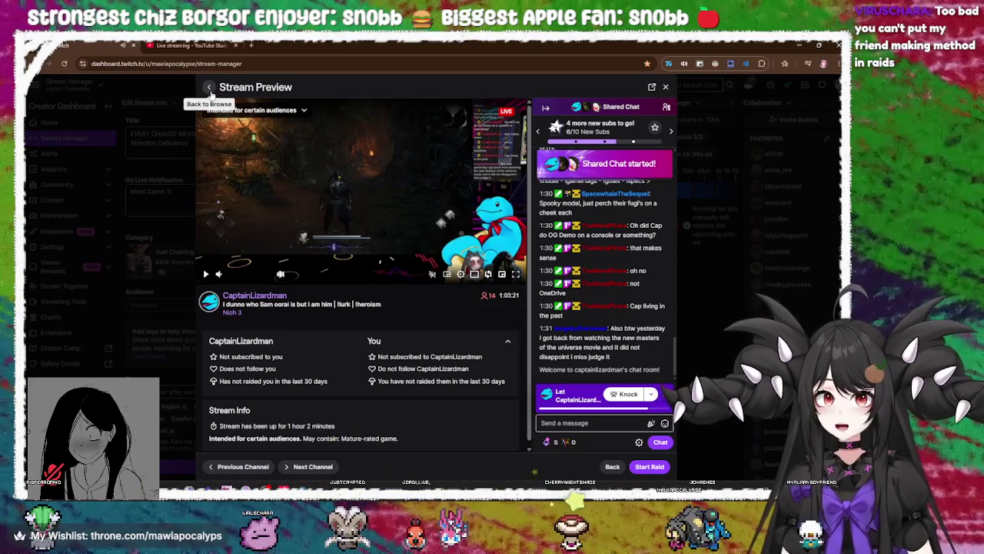
click(210, 88)
scroll(529, 376, down, 3)
scroll(538, 383, down, 2)
scroll(538, 383, down, 2)
scroll(539, 383, down, 2)
scroll(538, 384, down, 2)
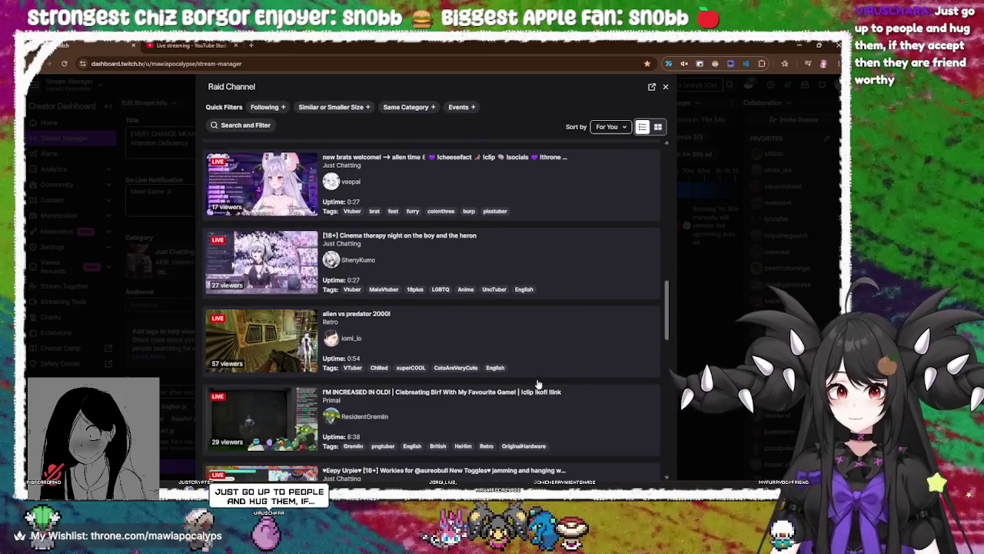
scroll(538, 382, down, 4)
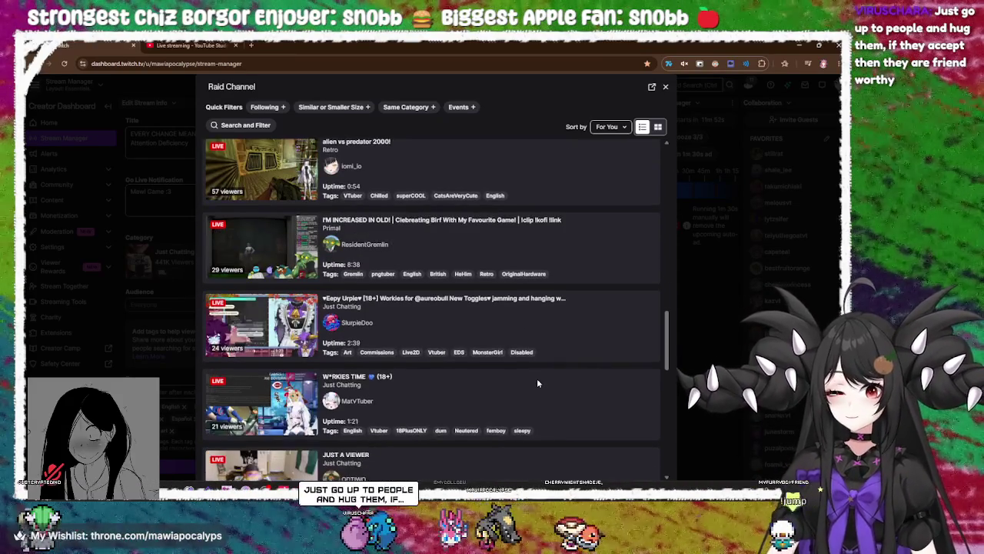
scroll(538, 382, down, 7)
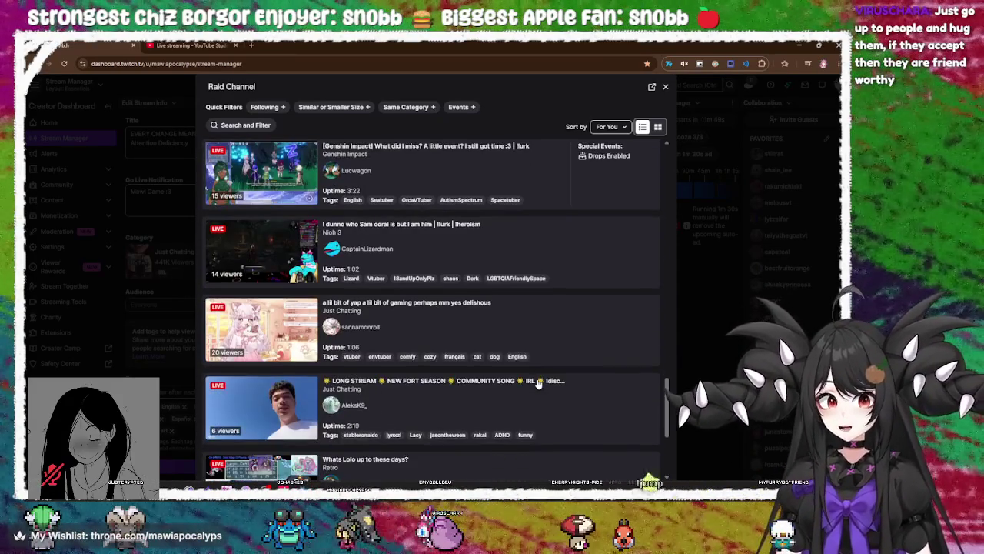
scroll(537, 382, down, 5)
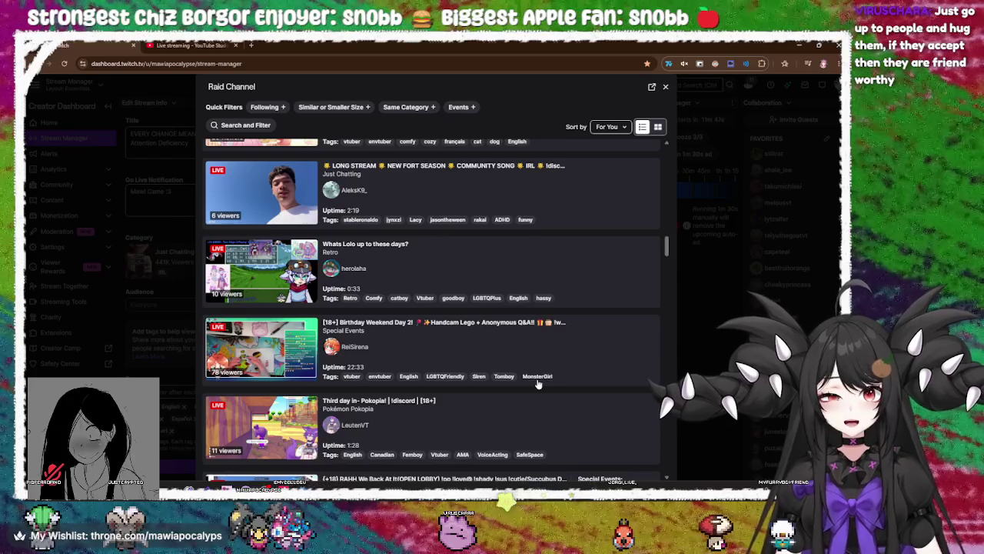
scroll(538, 384, down, 1)
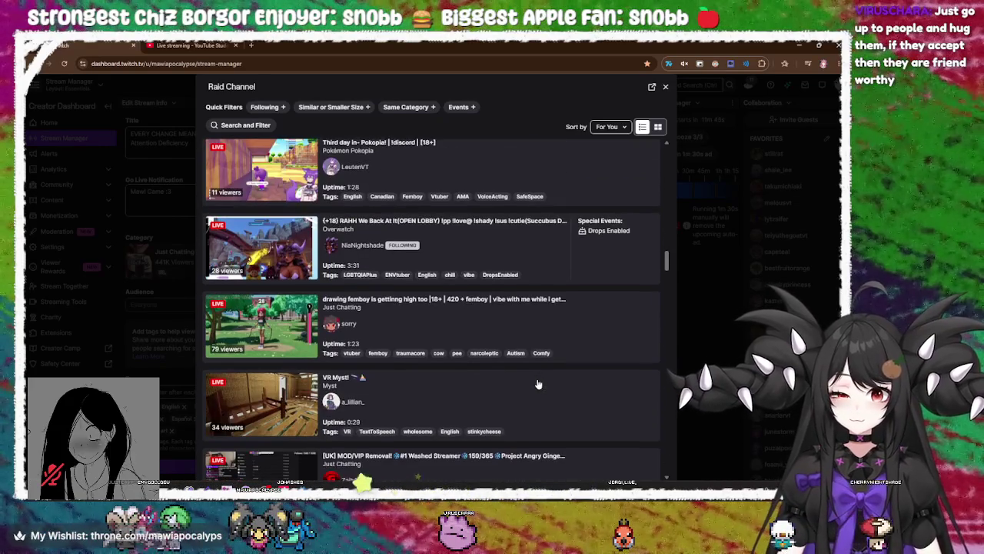
scroll(539, 383, down, 2)
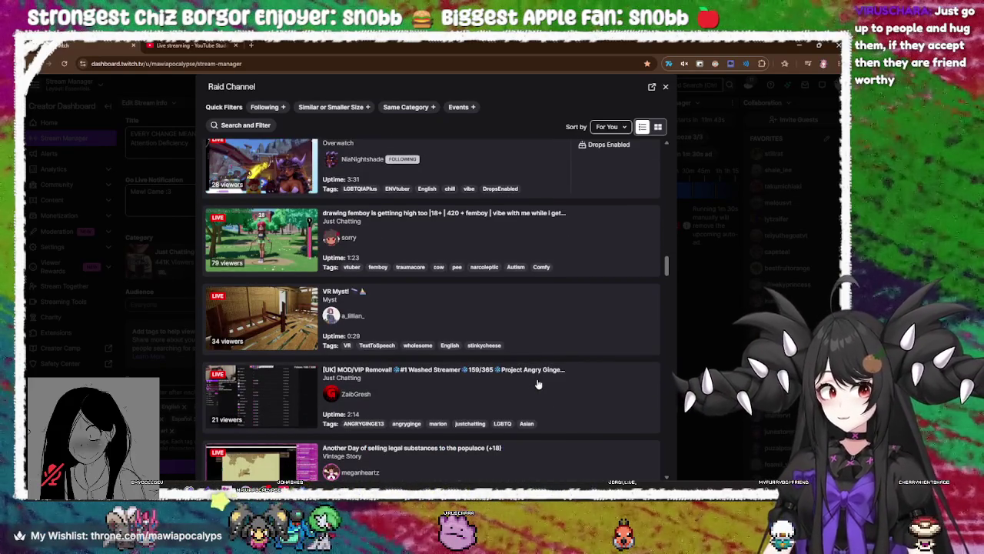
scroll(539, 383, down, 2)
scroll(538, 383, up, 2)
scroll(612, 355, down, 3)
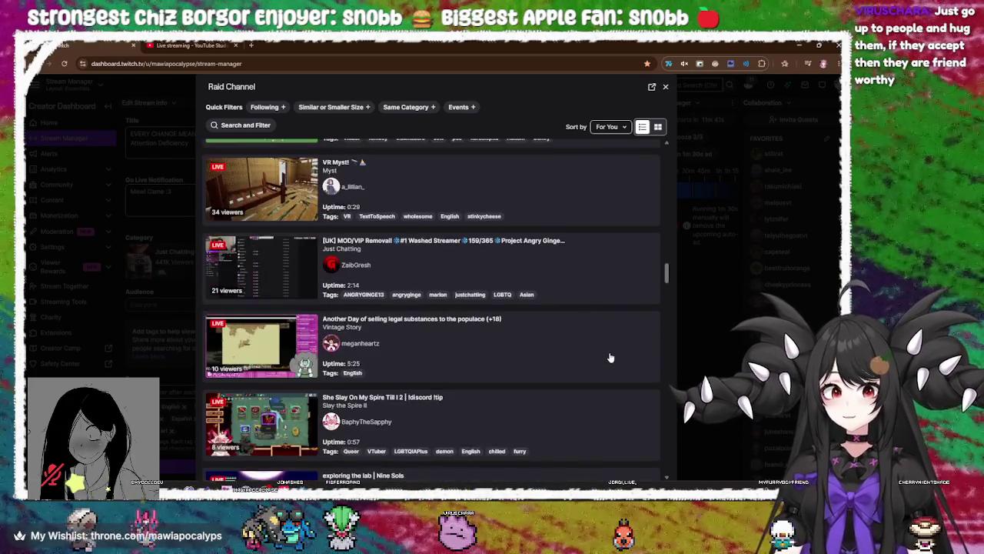
scroll(610, 357, down, 2)
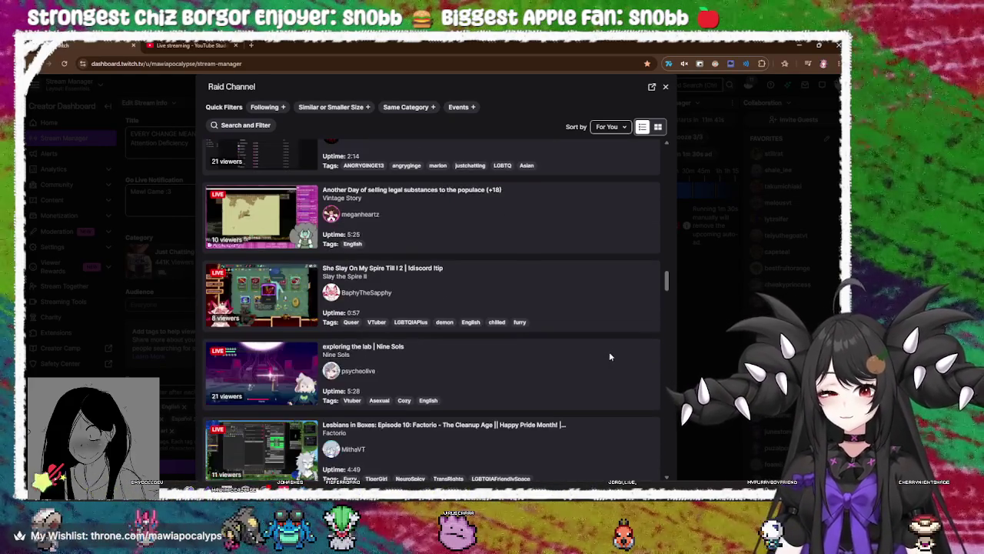
click(421, 226)
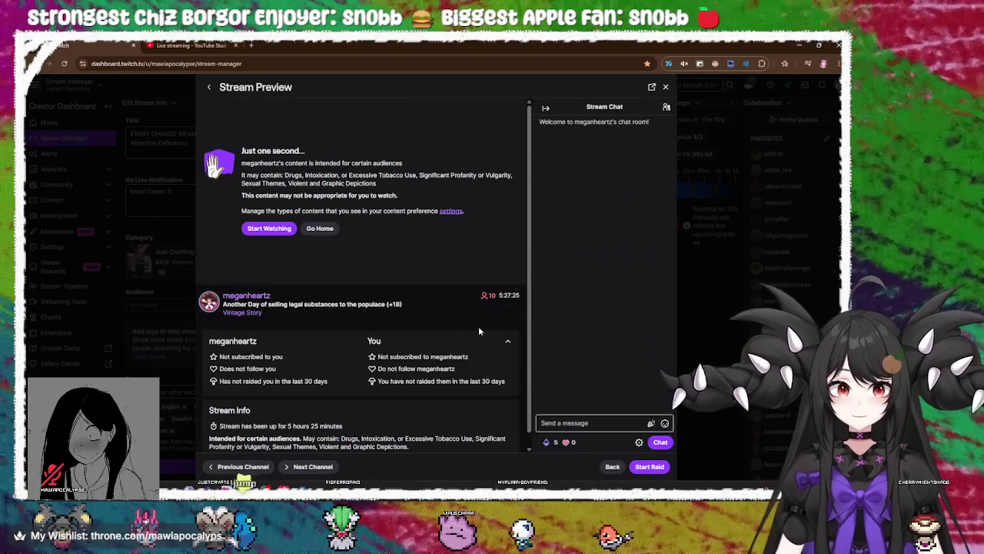
Accept the Vintage Story stream's content warning and check the list of users in its chat
click(287, 233)
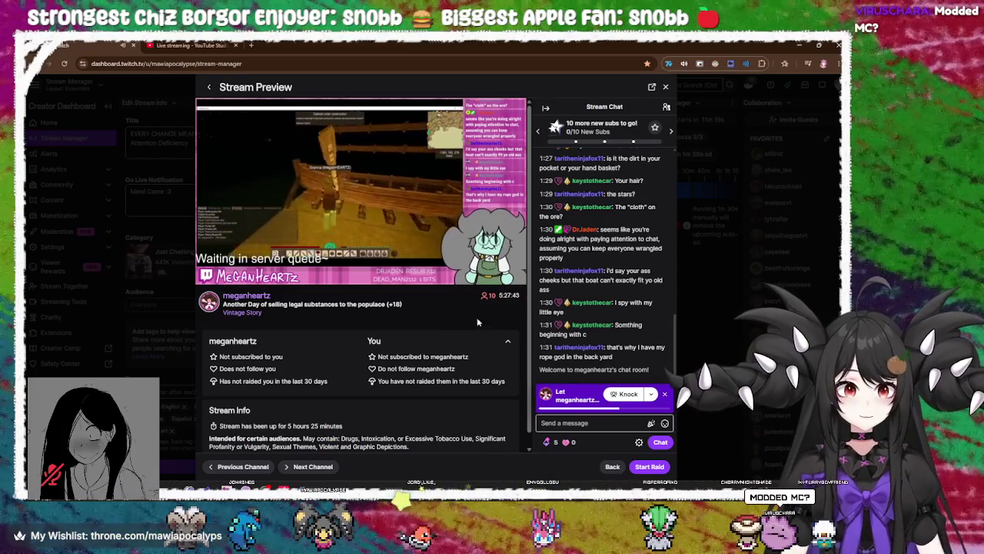
scroll(610, 311, up, 3)
scroll(609, 311, down, 3)
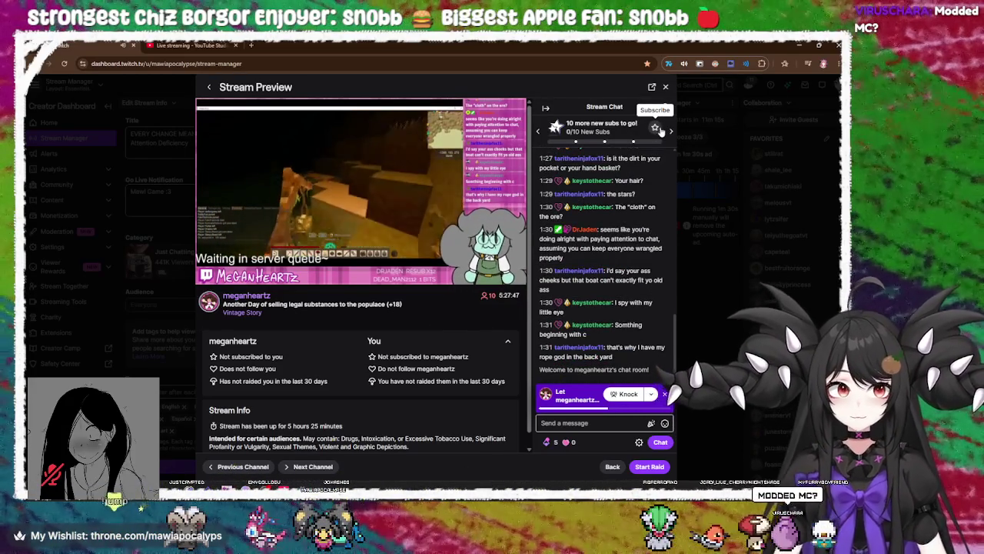
click(666, 110)
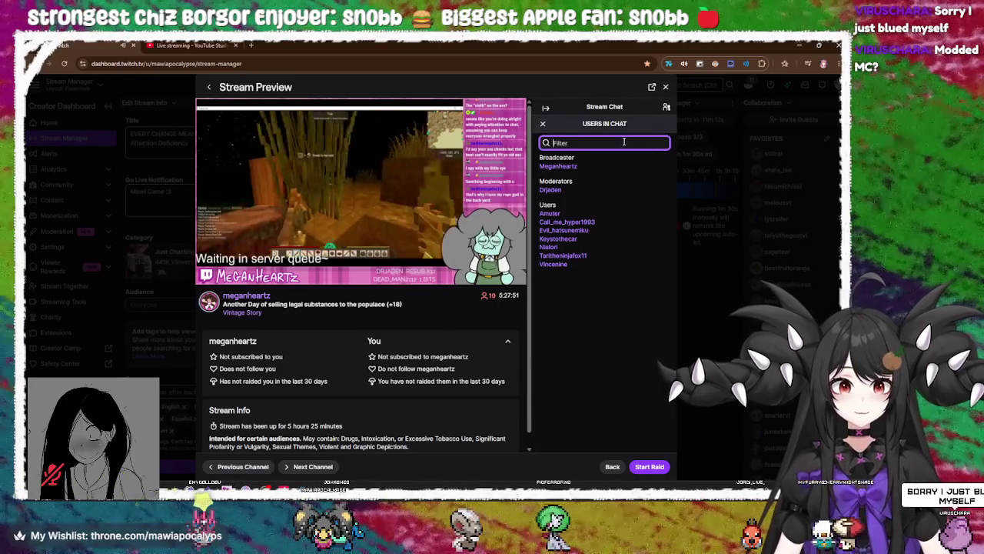
click(666, 108)
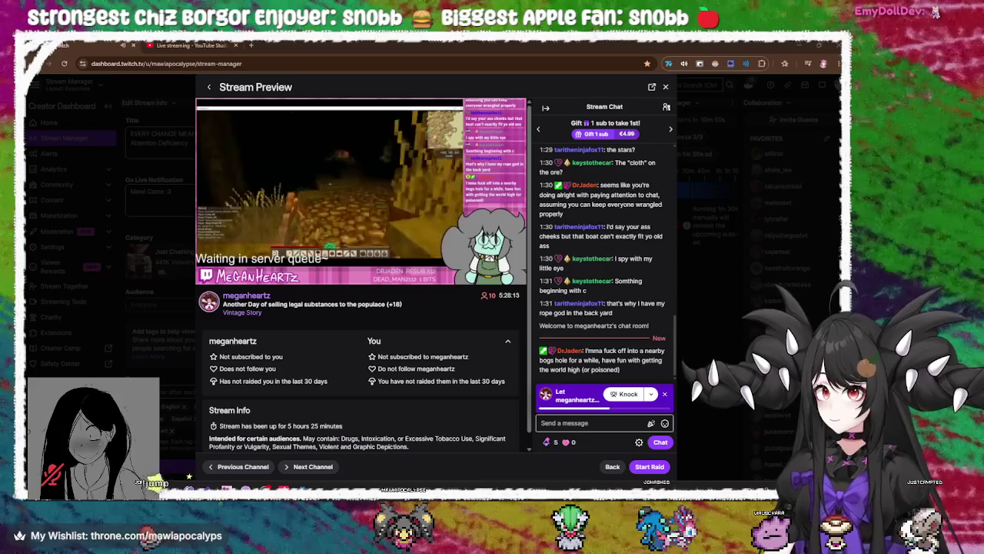
Dismiss the chat's knock banner and start the raid to Vintage Story with 2 viewers
click(601, 424)
click(602, 423)
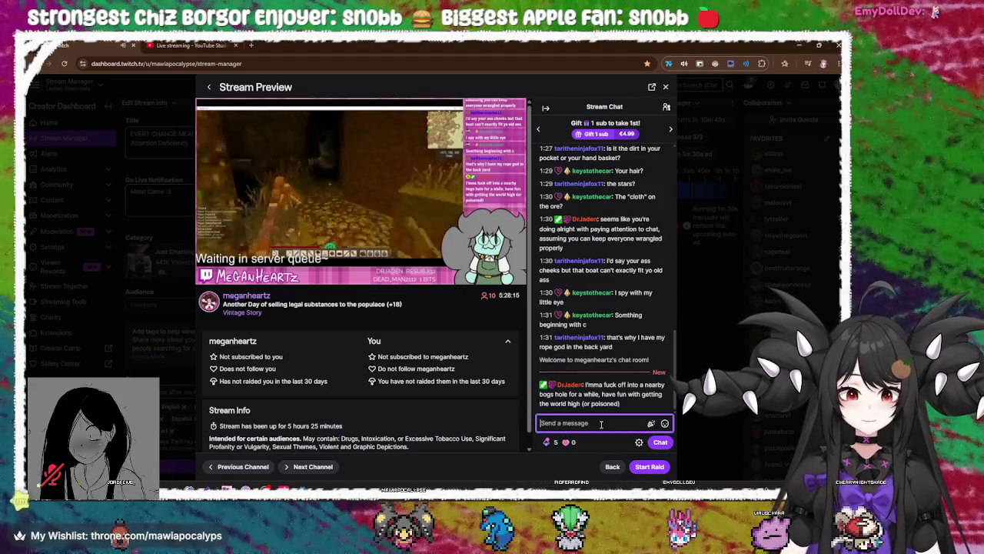
click(650, 467)
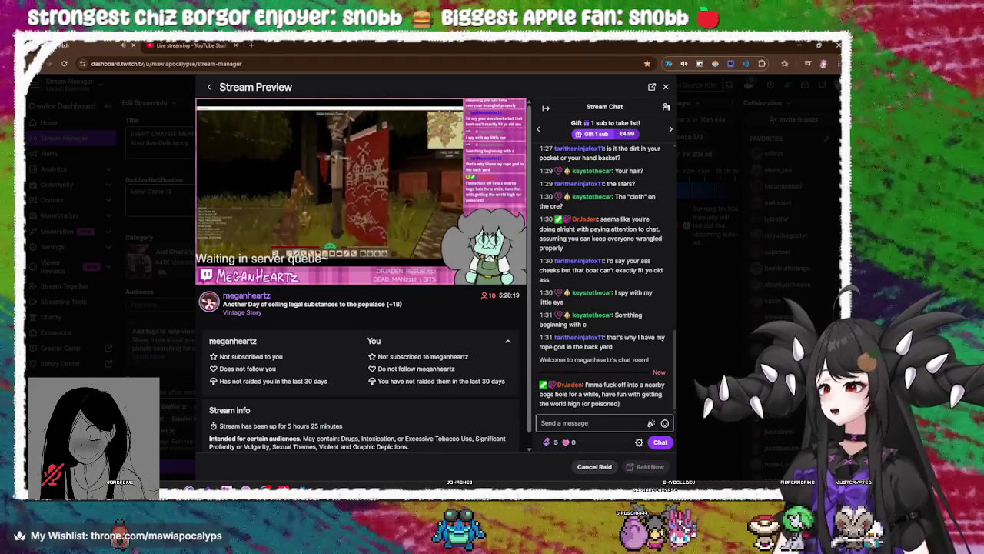